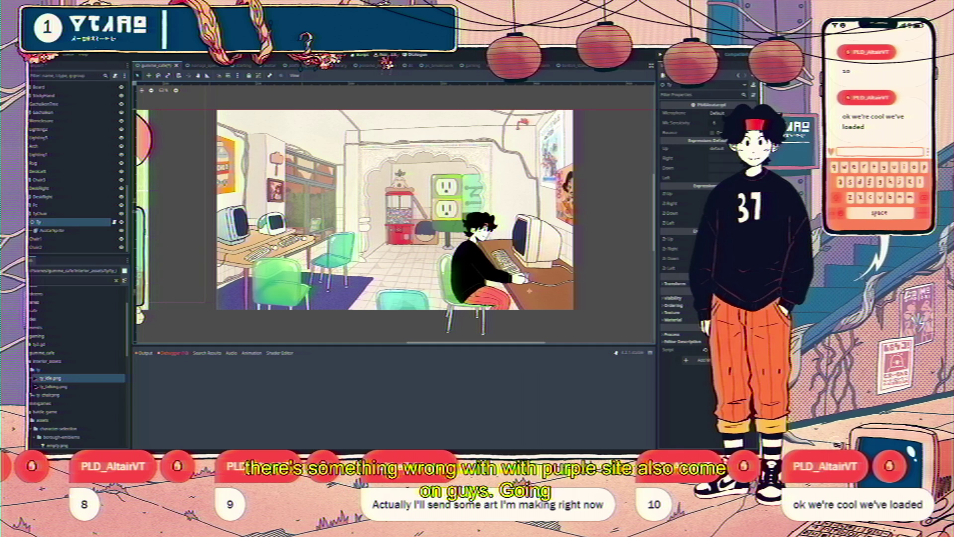
Bring the Discord window with the fanart channel in front of the Godot cafe scene
mouse_move(237, 450)
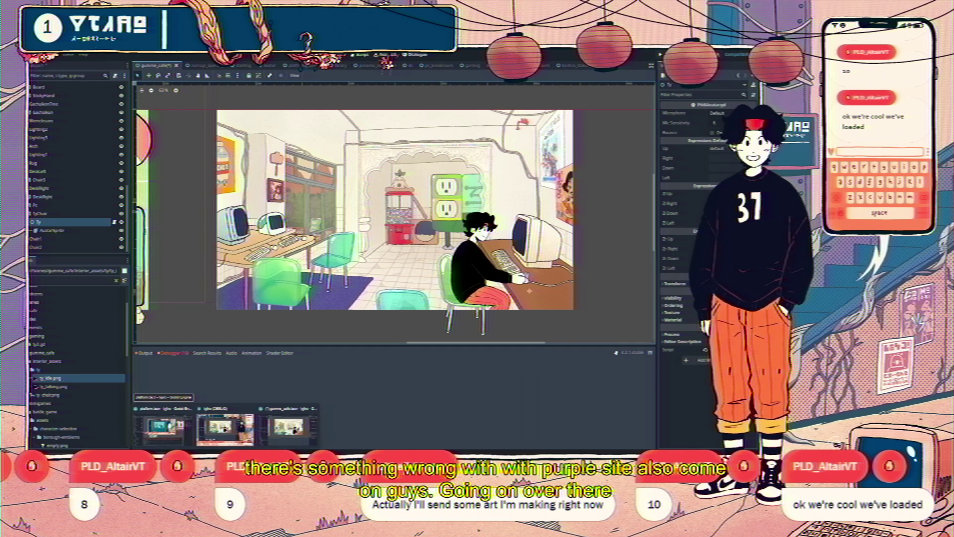
click(248, 449)
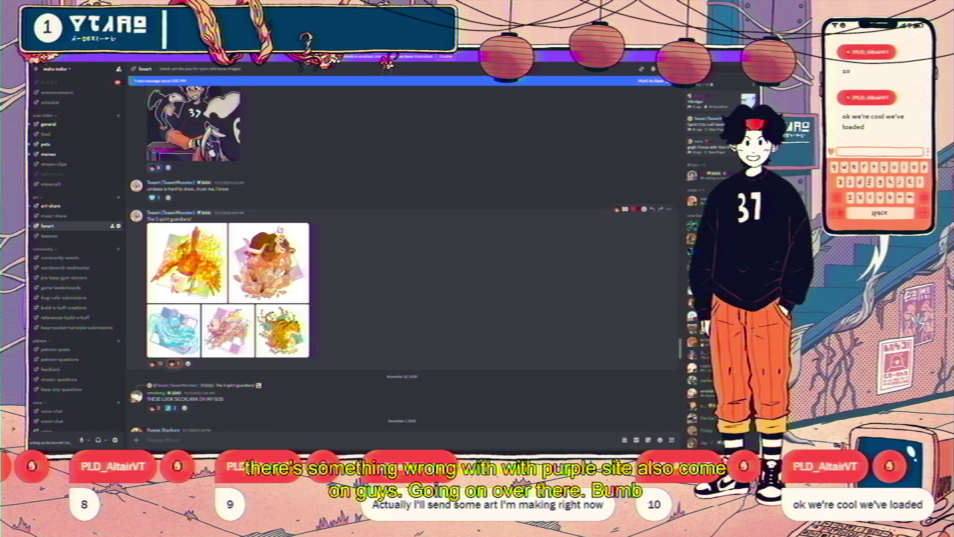
View the latest fan art post enlarged and zoomed in, then close it and return to Godot
scroll(670, 251, down, 10)
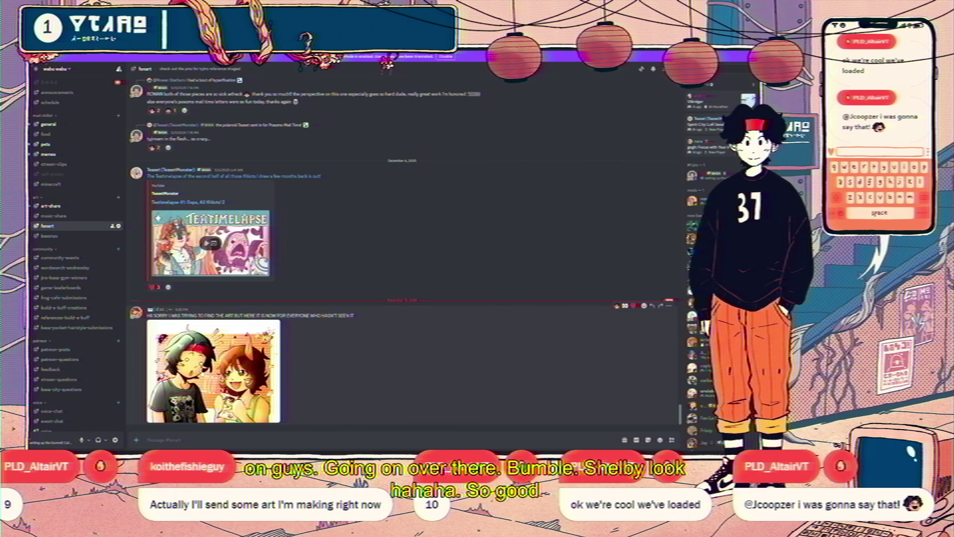
click(214, 370)
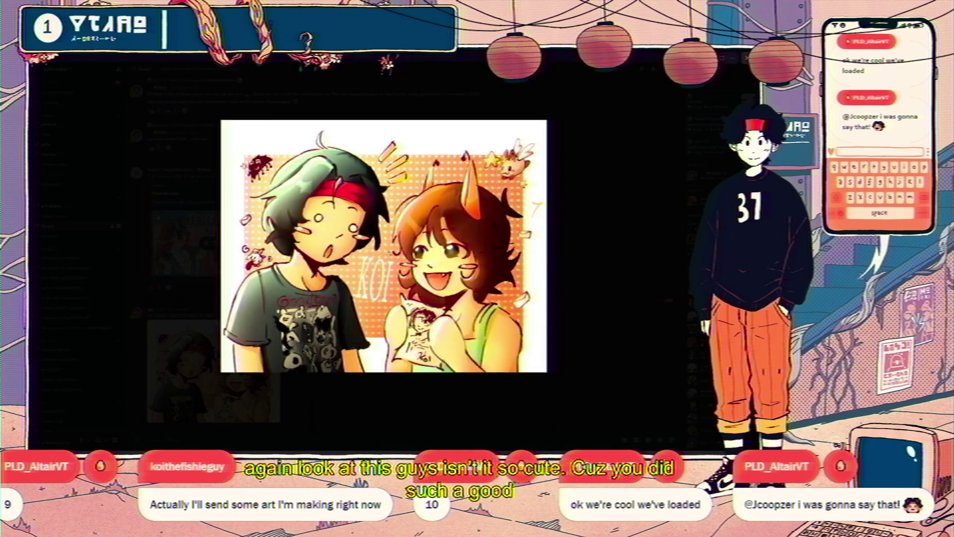
key(Escape)
click(344, 273)
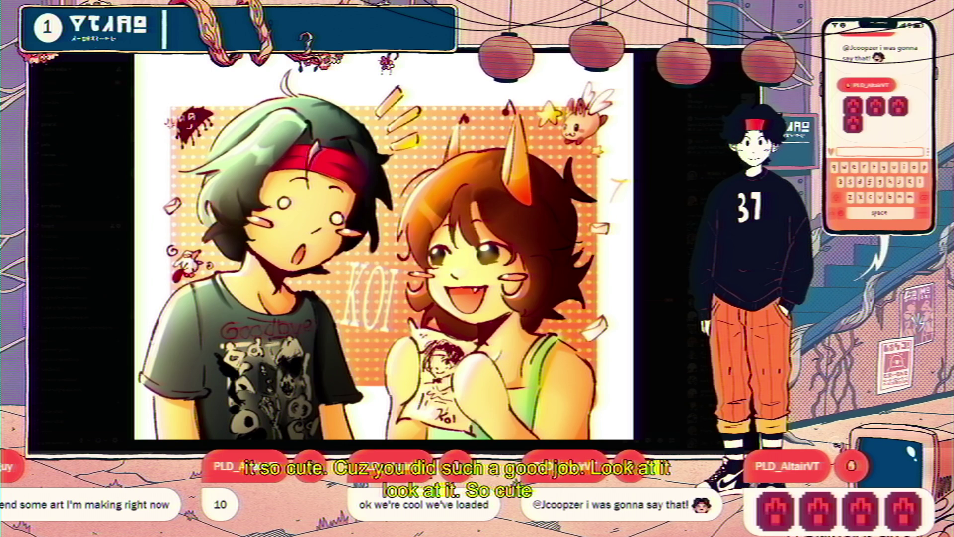
key(Escape)
click(214, 370)
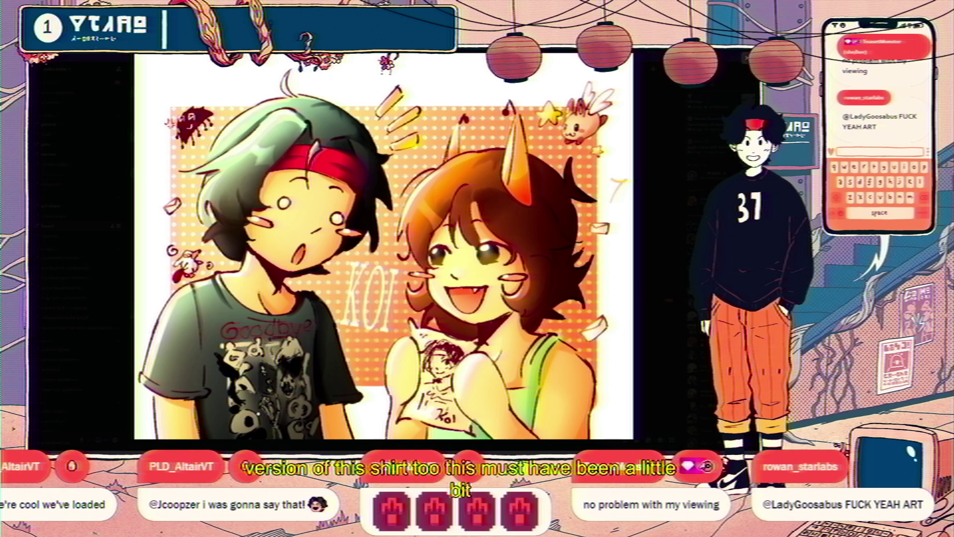
click(79, 340)
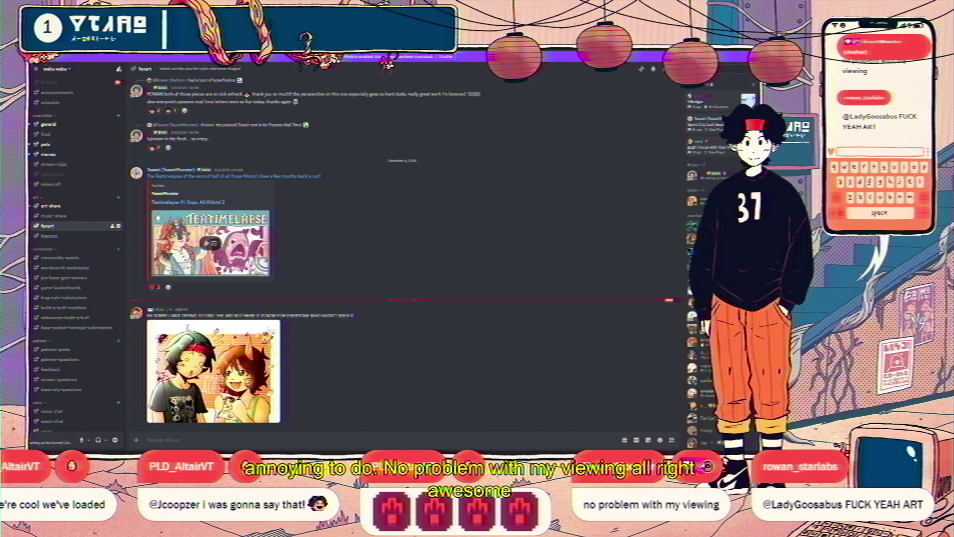
key(alt+Tab)
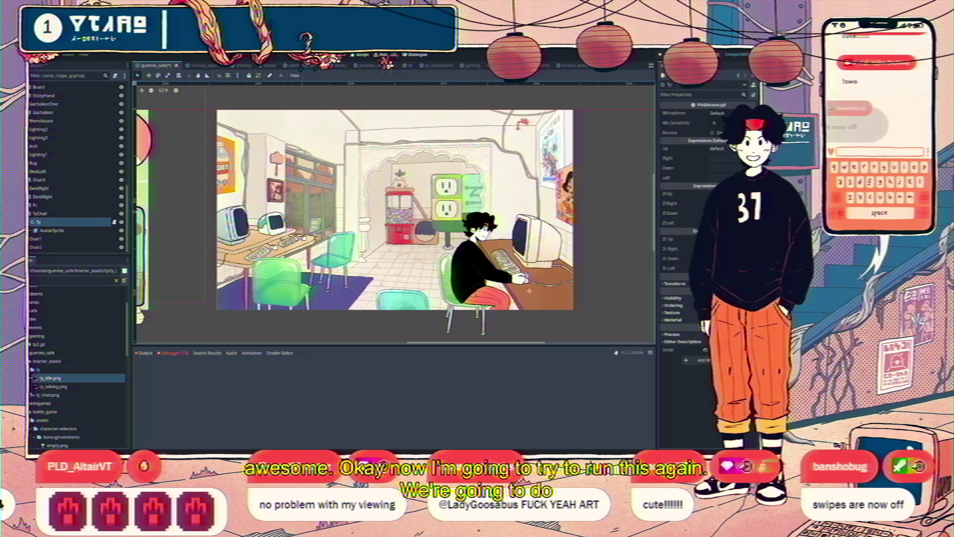
Save the cafe scene with Ctrl+S and run the project with F5
mouse_move(298, 67)
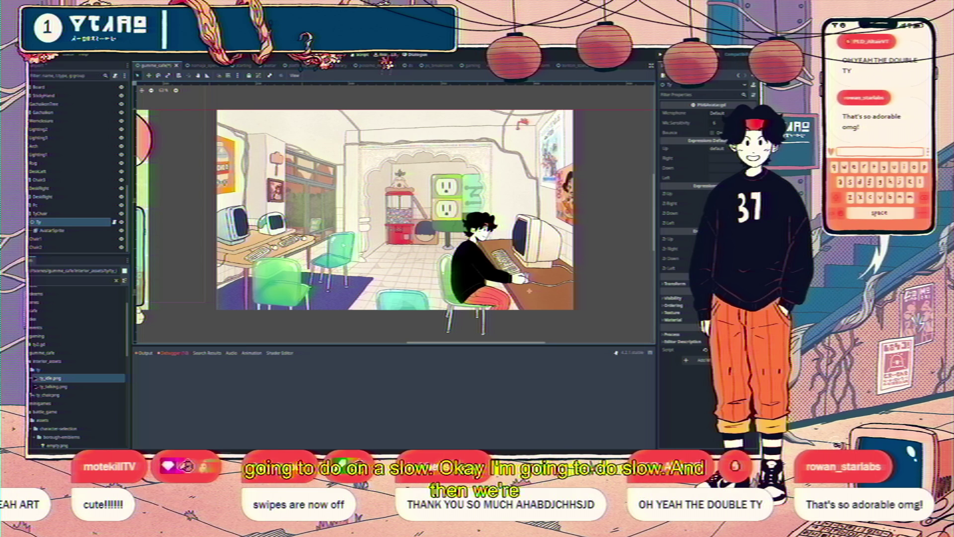
key(ctrl+s)
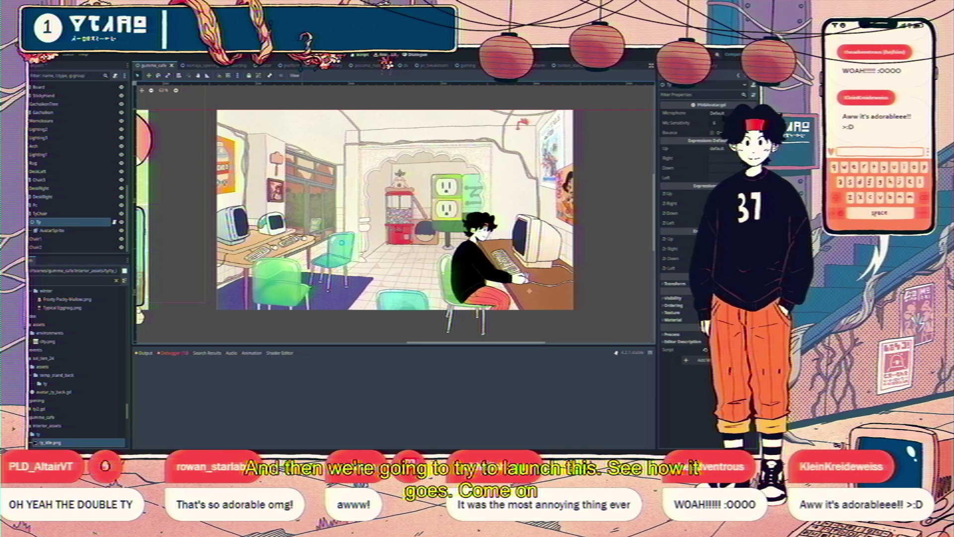
key(F5)
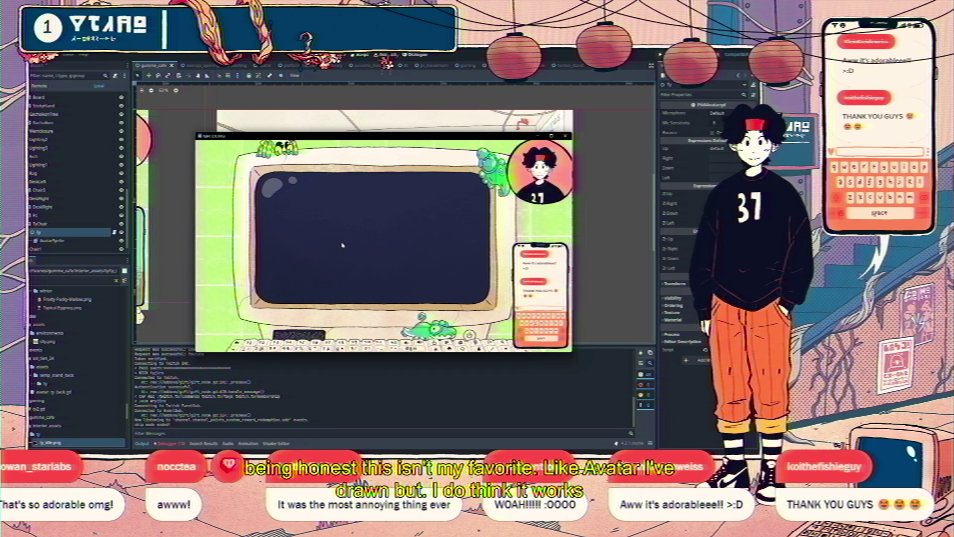
Toggle the running game between the cafe room and monitor close-up, then switch to Discord
click(342, 245)
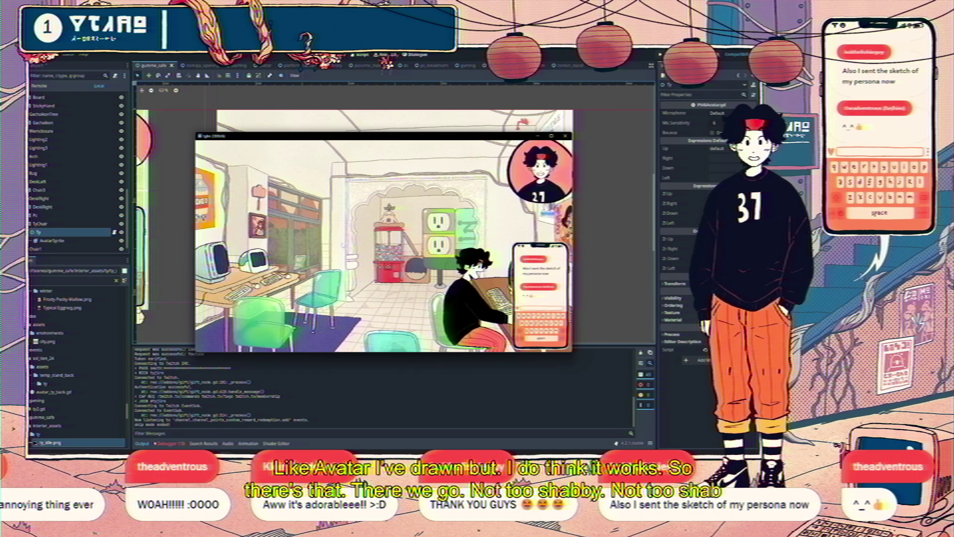
click(342, 244)
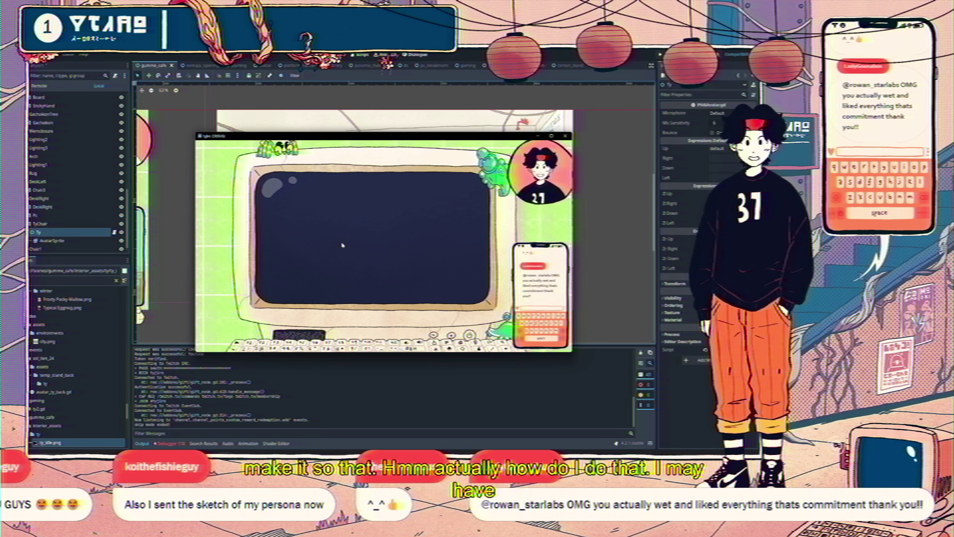
click(342, 245)
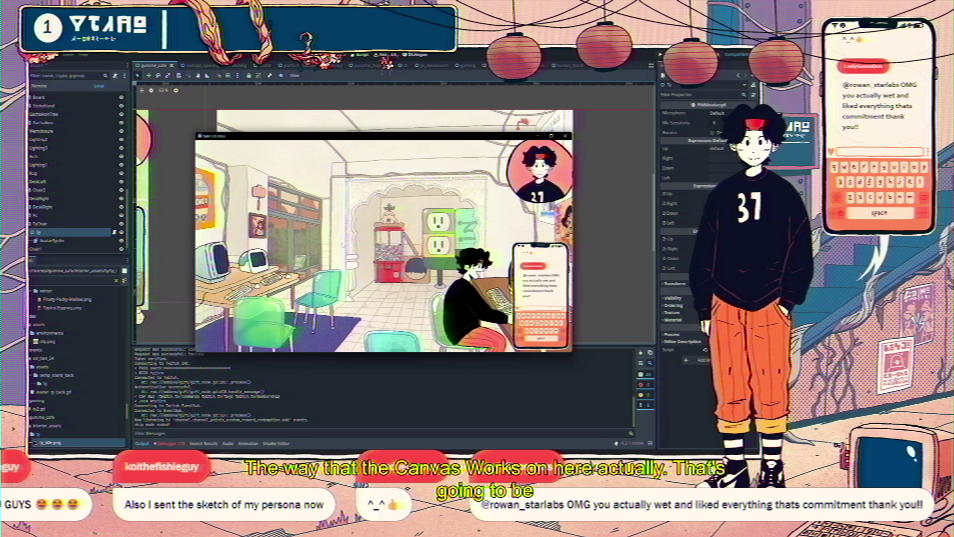
click(342, 245)
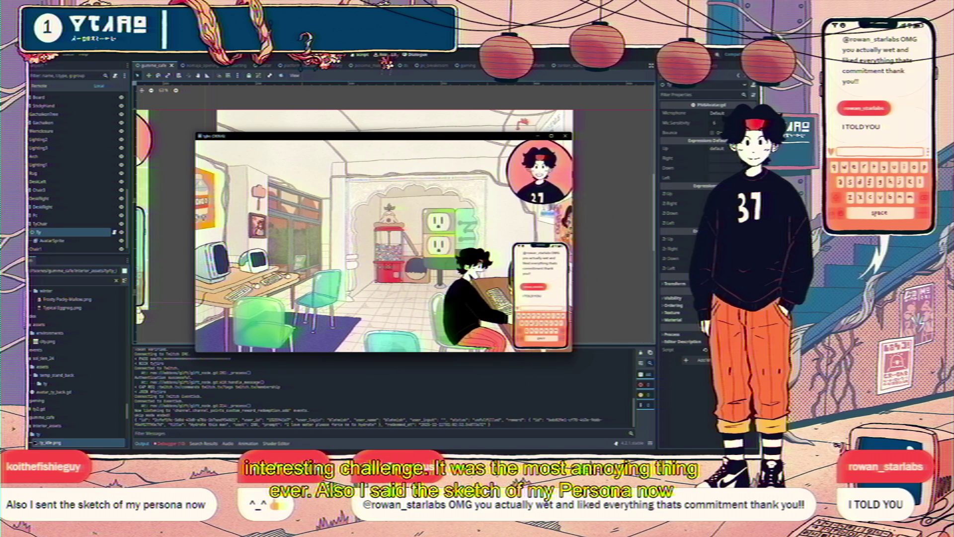
key(alt+Tab)
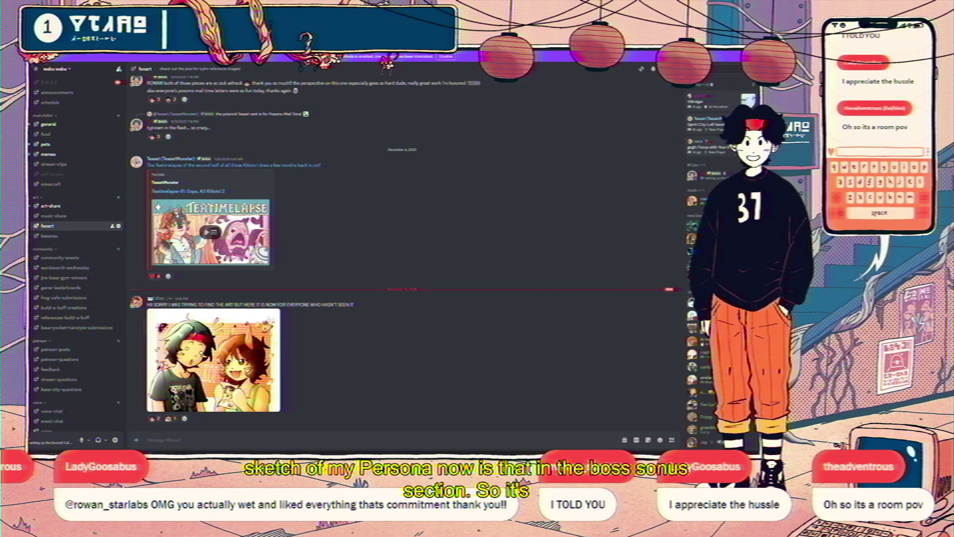
Bring Godot forward, then cycle windows back to Discord's persona sketch post
mouse_move(225, 450)
click(258, 427)
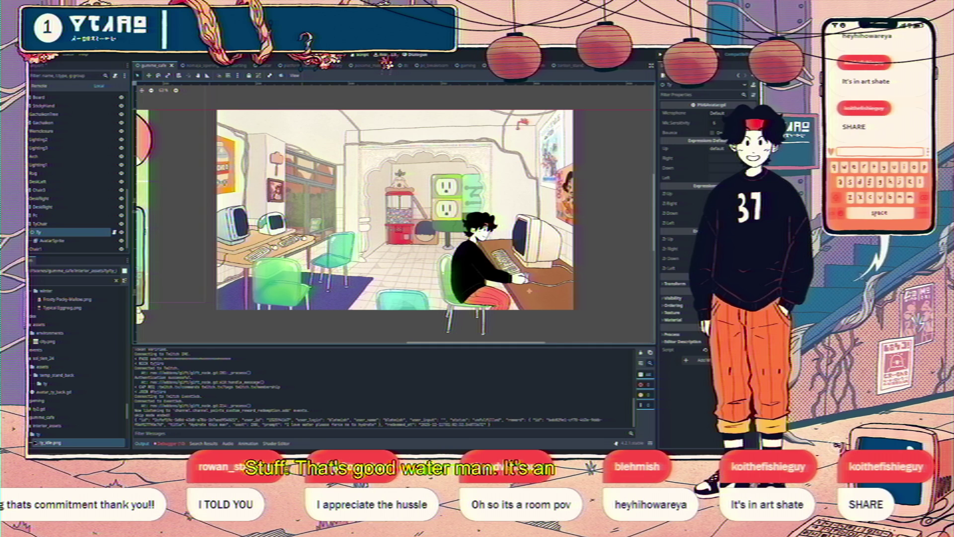
key(alt+Tab)
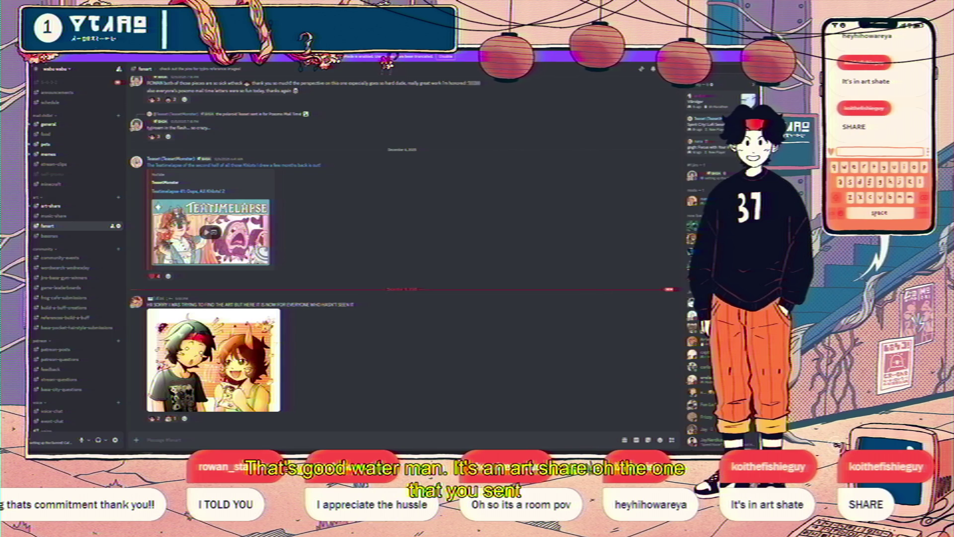
key(alt+Tab)
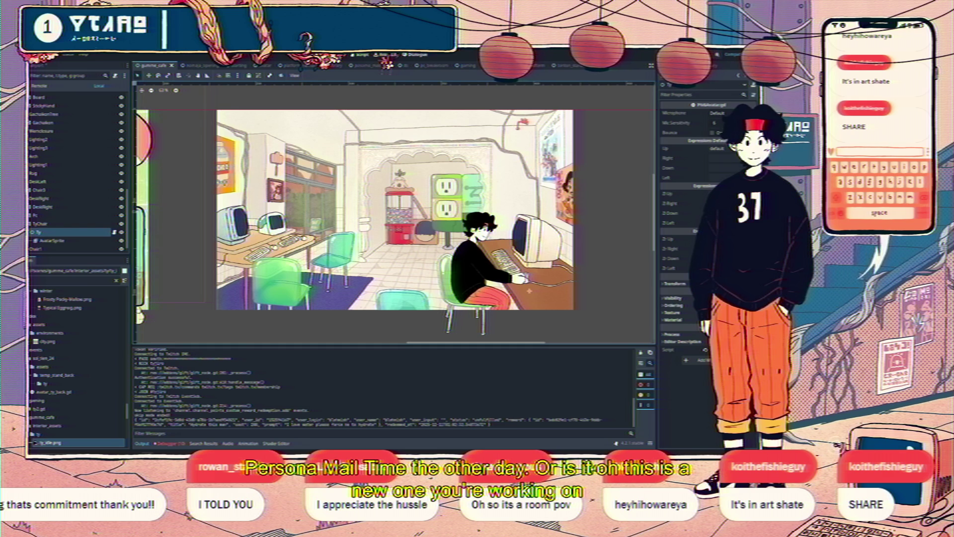
key(alt+Tab)
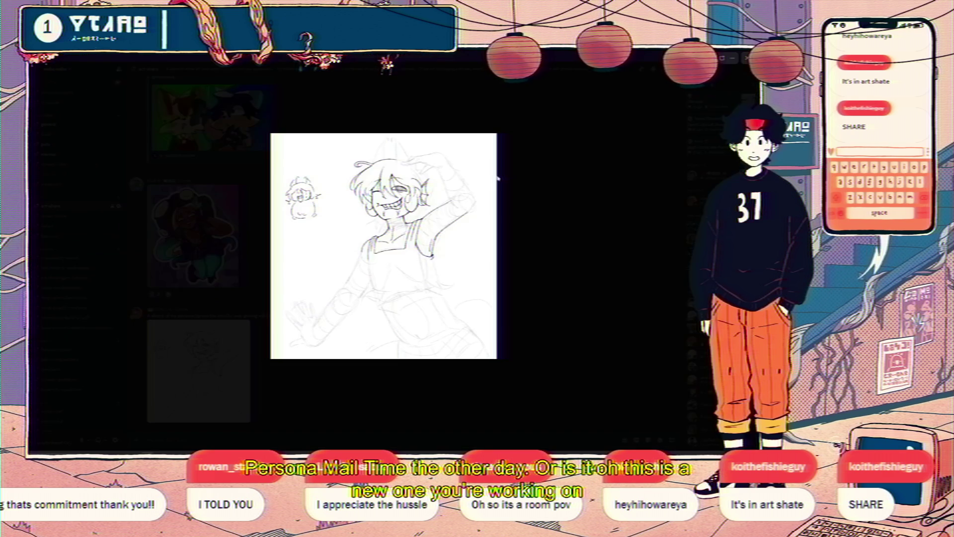
Zoom into and pan the persona sketch, close the viewer, and return to Godot
click(425, 228)
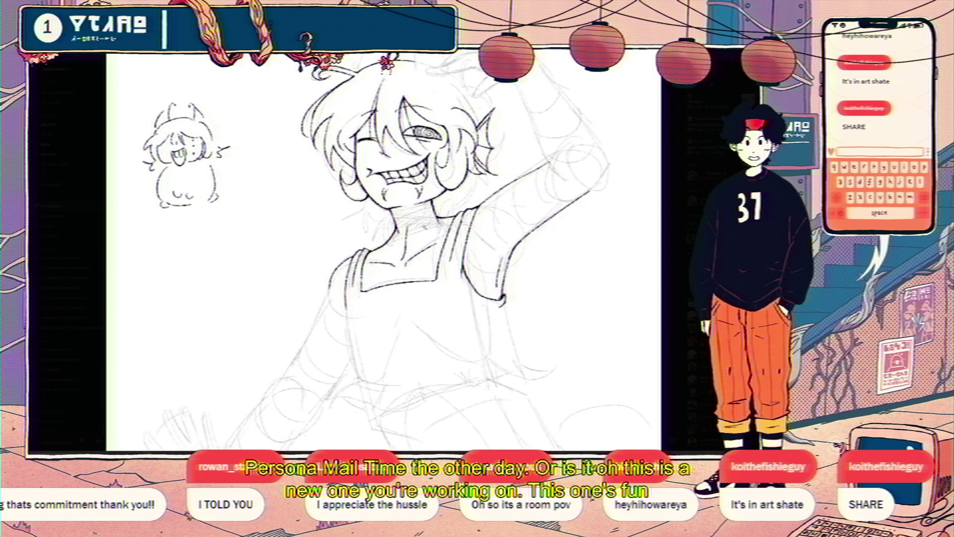
mouse_move(376, 228)
mouse_down()
mouse_move(390, 265)
mouse_move(429, 116)
mouse_up()
click(429, 117)
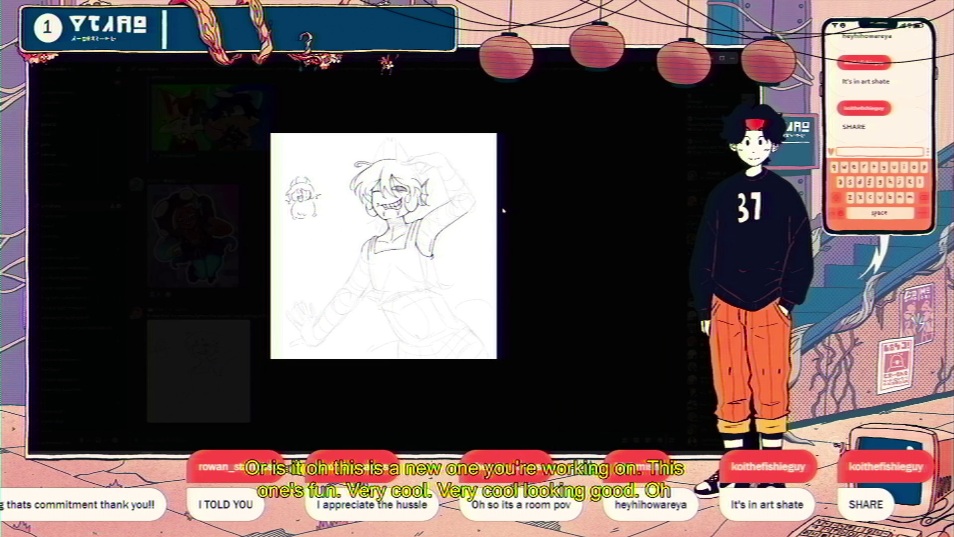
click(378, 198)
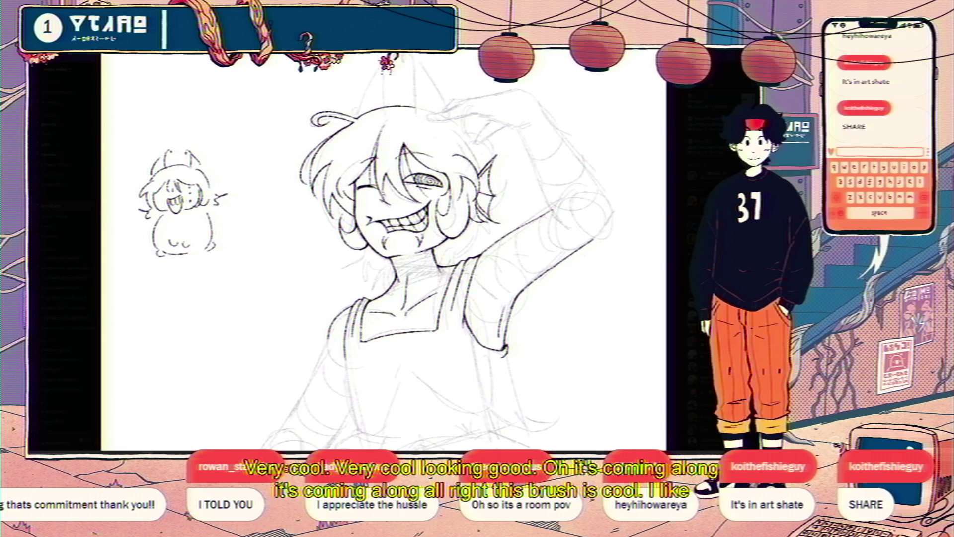
click(535, 145)
click(535, 145)
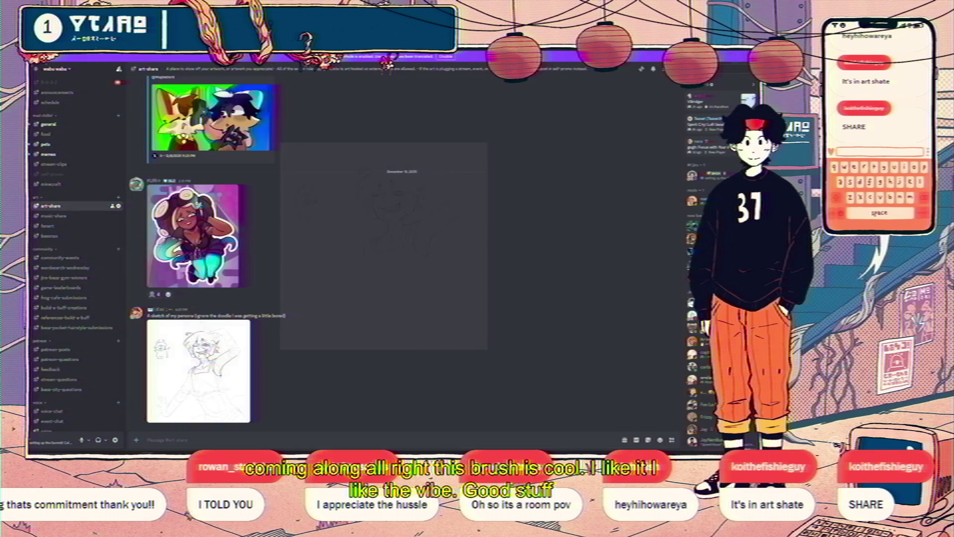
key(alt+Tab)
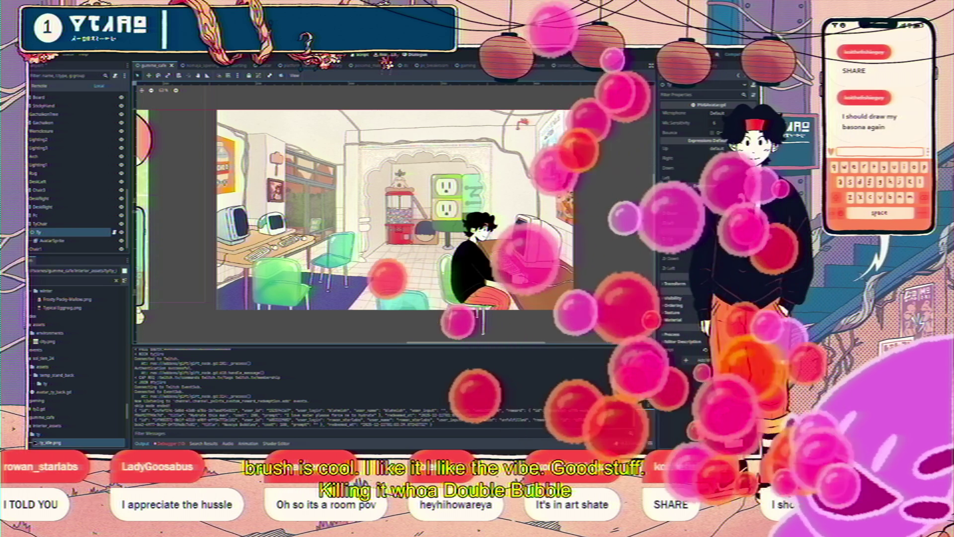
Bring the running tyjbs (DEBUG) game window forward and nudge it slightly right and up
mouse_move(269, 439)
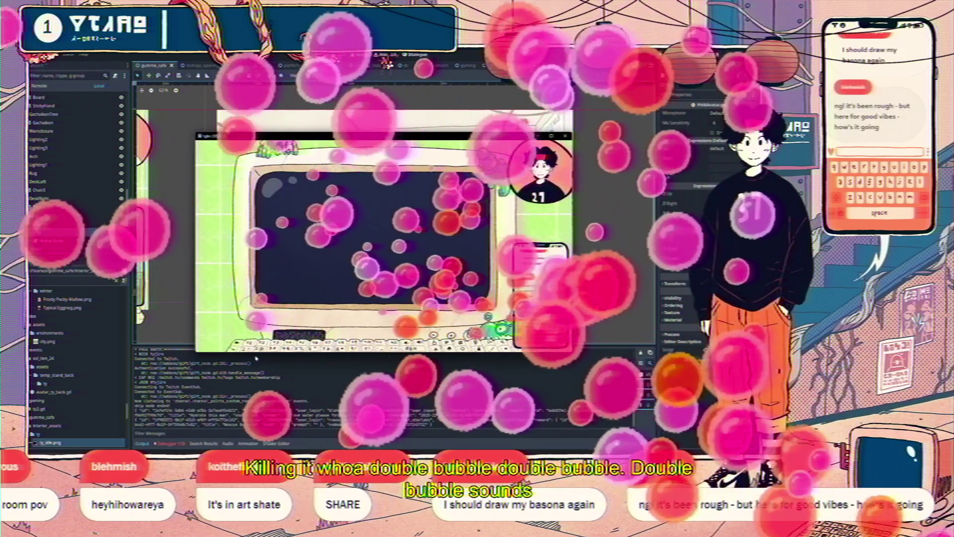
click(194, 429)
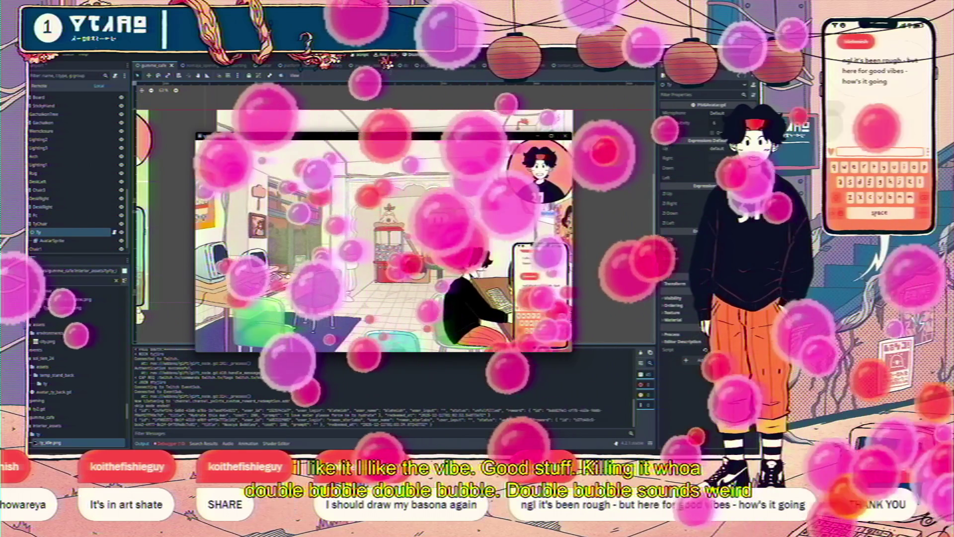
drag(285, 138, 298, 139)
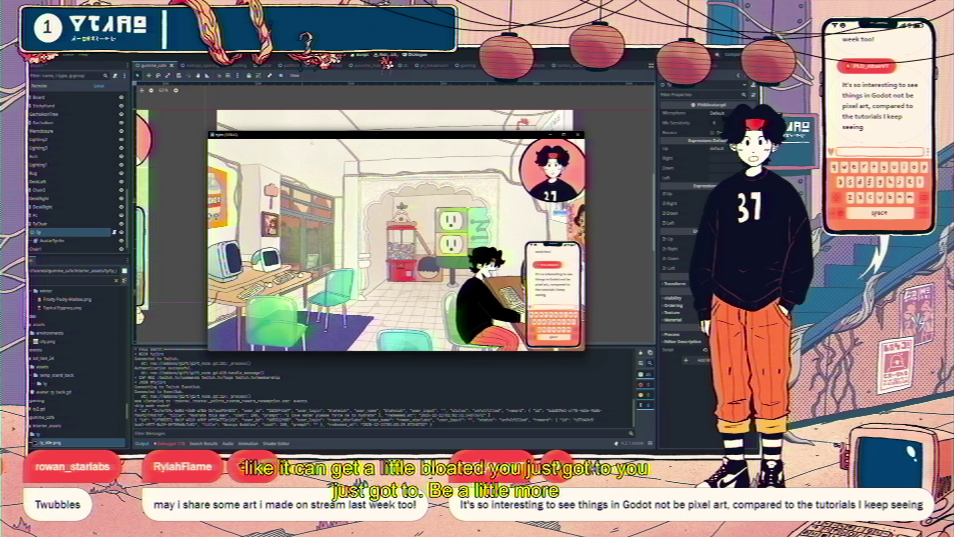
drag(301, 137, 298, 126)
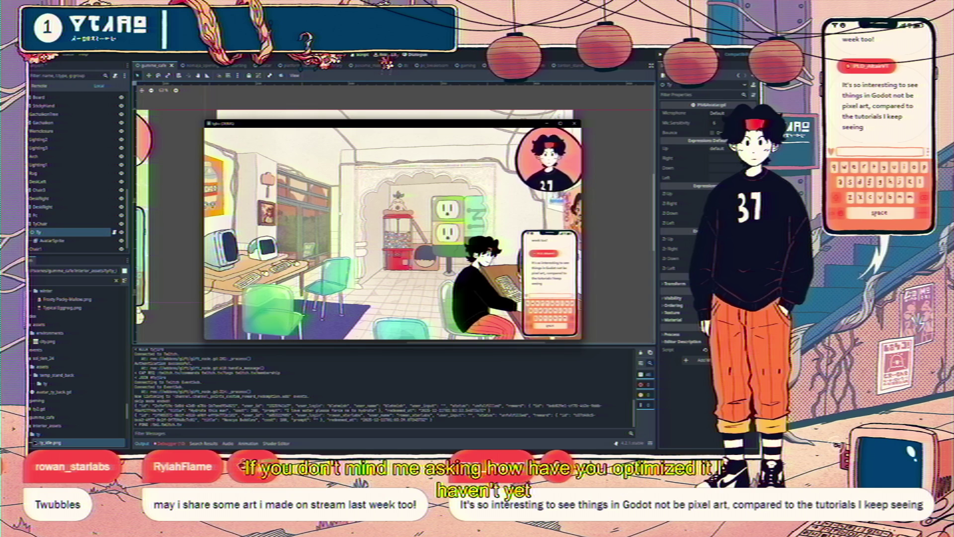
Zoom the game into the monitor close-up, return to the cafe room, and stop it with F8
click(433, 181)
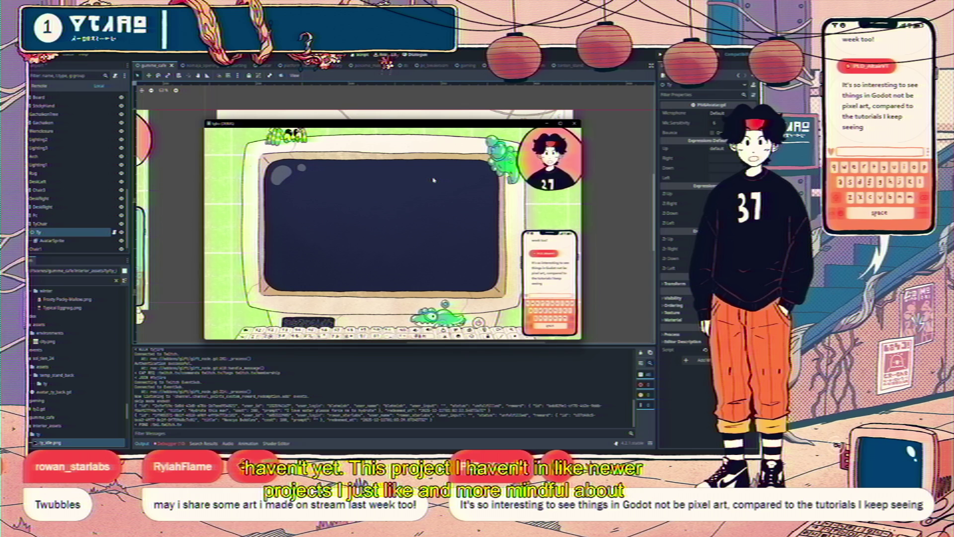
key(Escape)
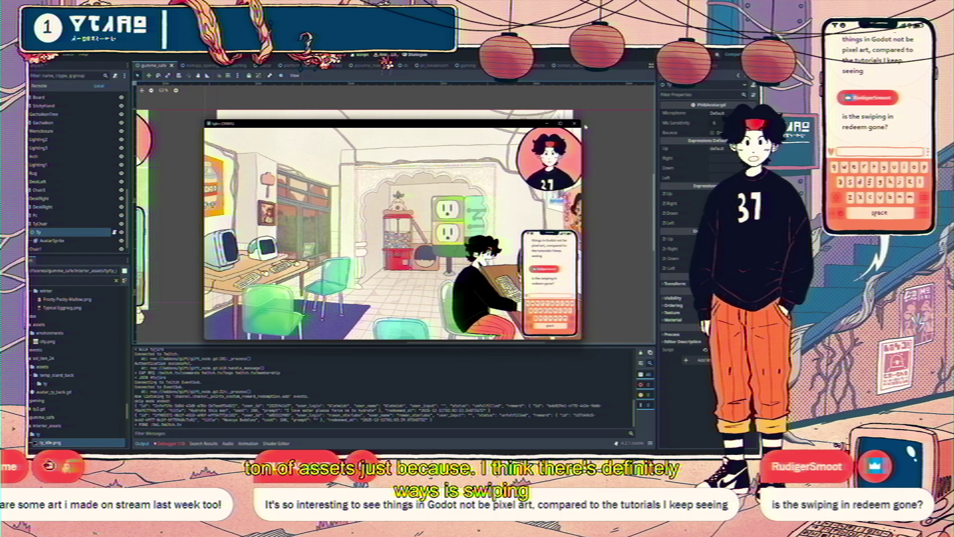
key(F8)
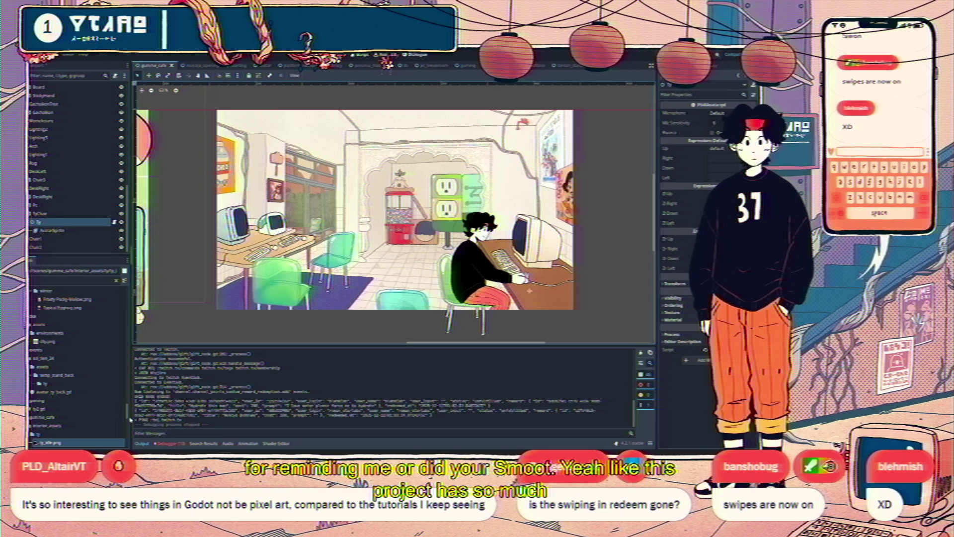
scroll(131, 422, down, 5)
scroll(133, 440, down, 3)
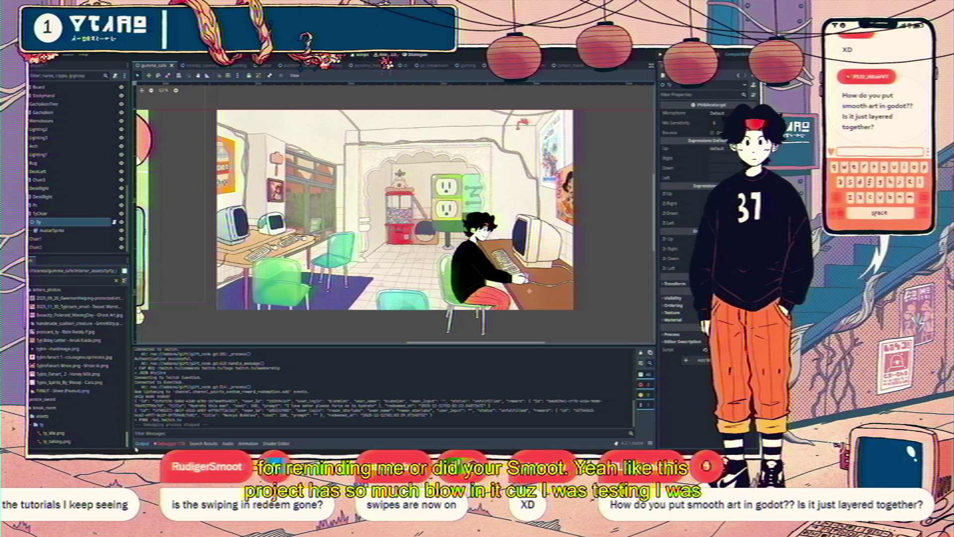
scroll(78, 368, up, 5)
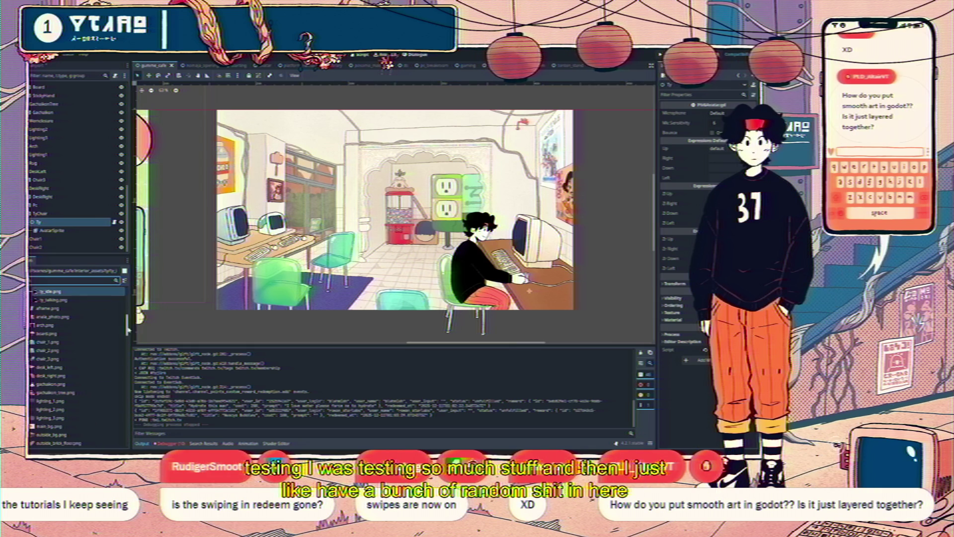
drag(128, 329, 131, 298)
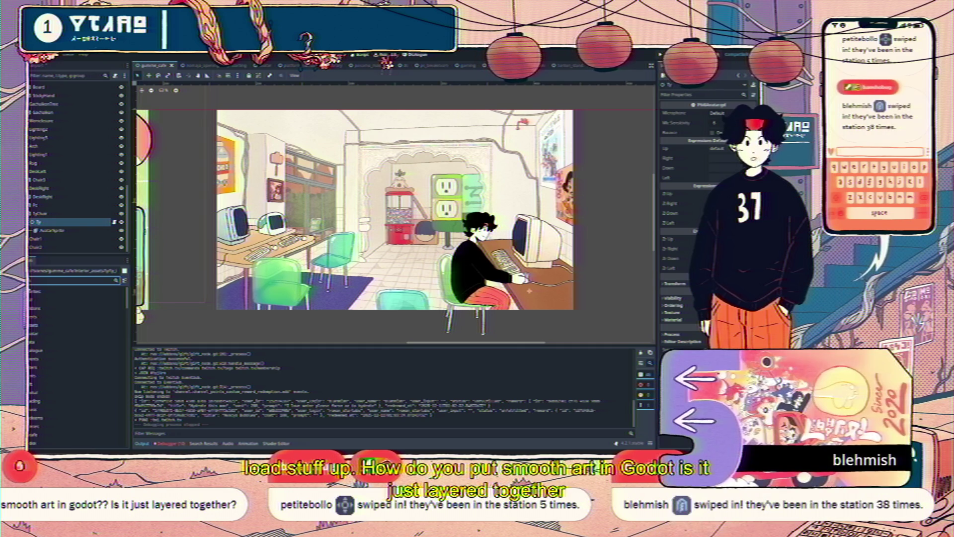
scroll(641, 338, up, 2)
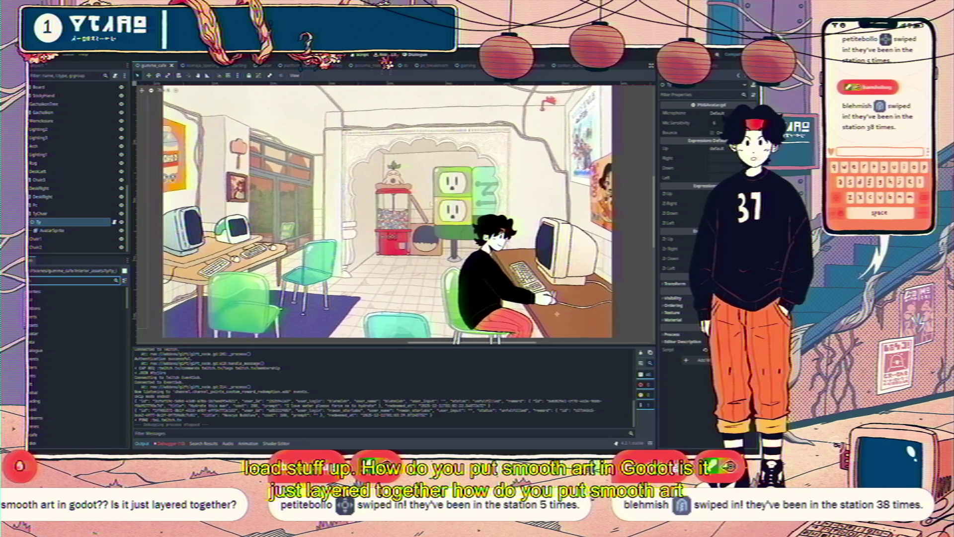
scroll(405, 199, down, 1)
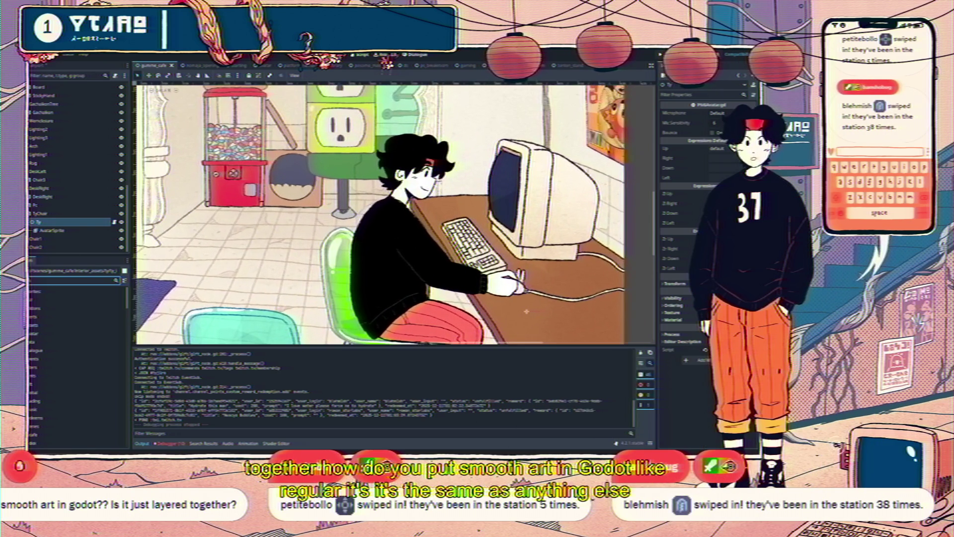
scroll(395, 214, down, 2)
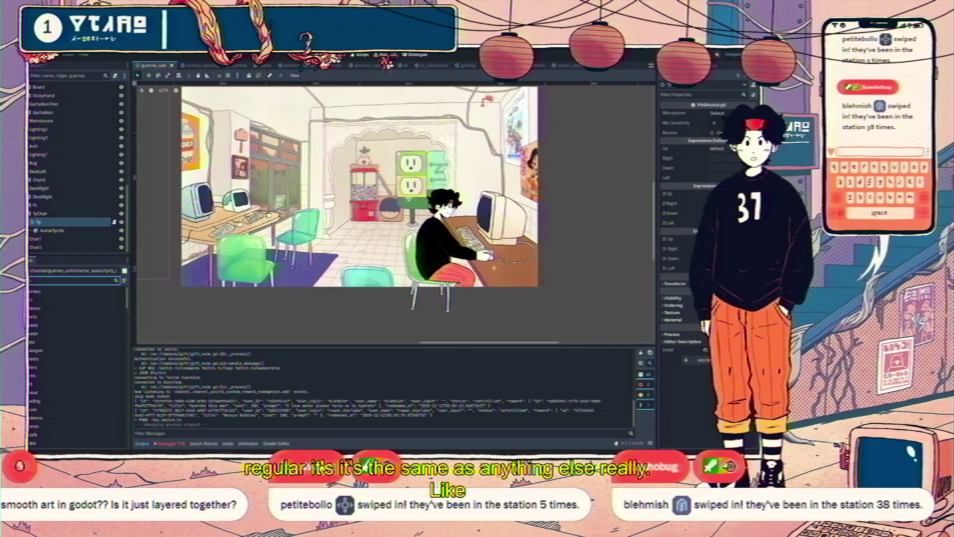
Lock the Lighting1, Lighting3 and Lighting2 layers in place, undoing an accidental Lighting2 move
click(396, 214)
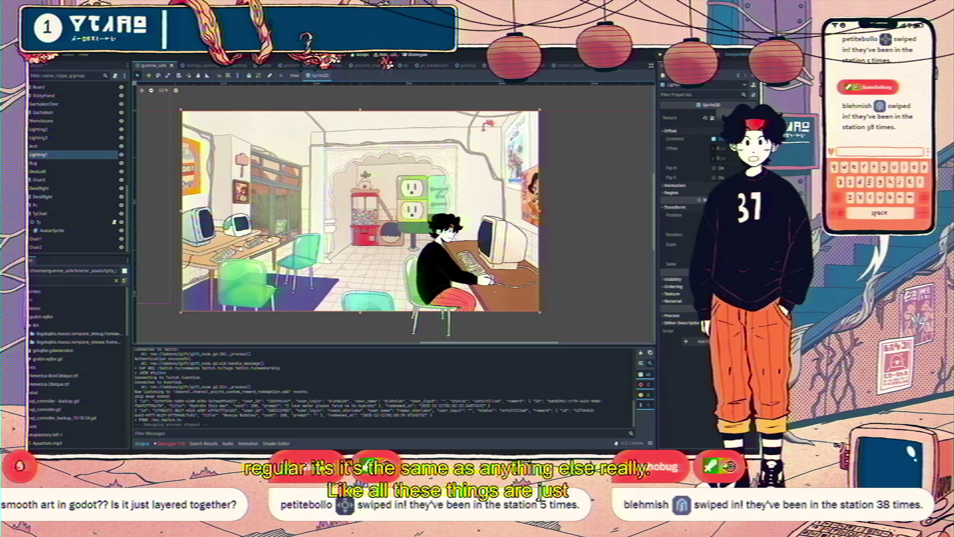
key(ctrl+l)
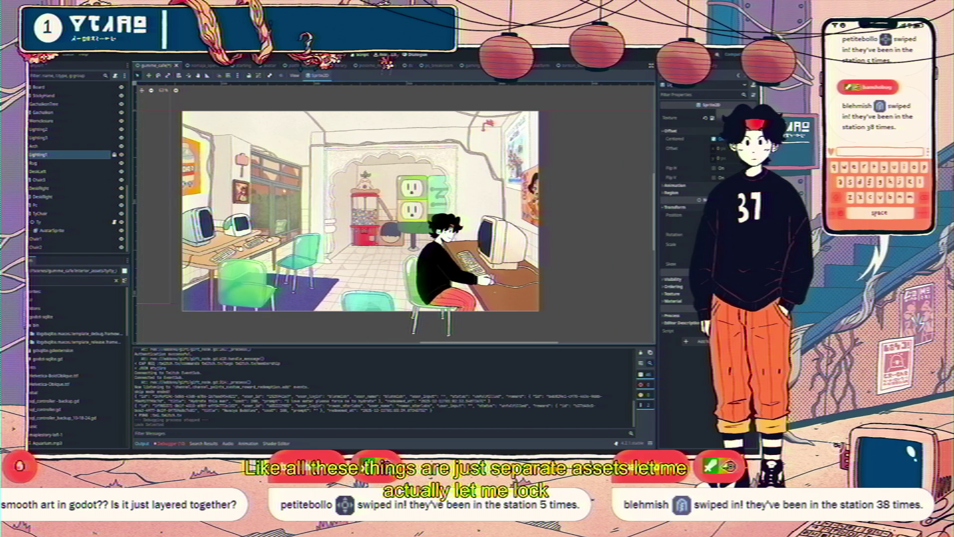
click(38, 137)
click(250, 76)
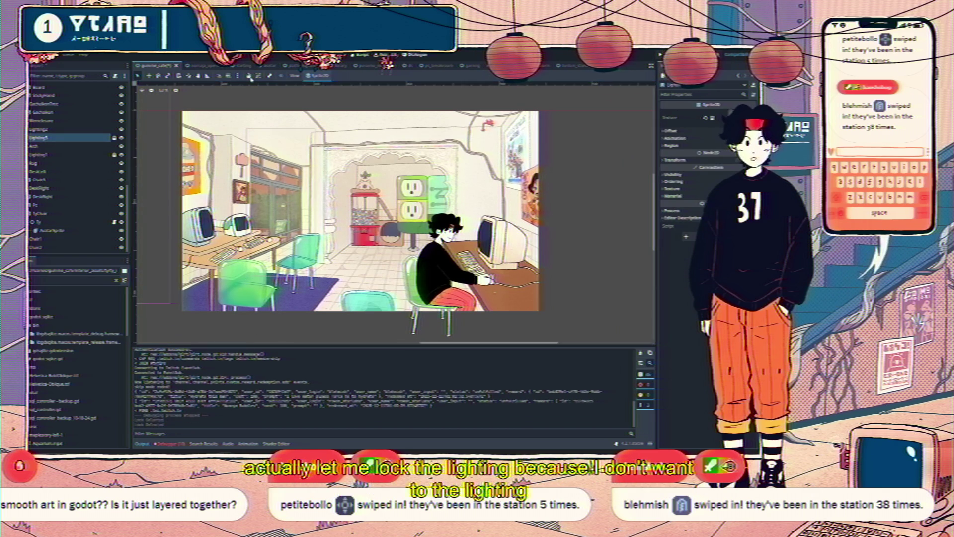
key(Escape)
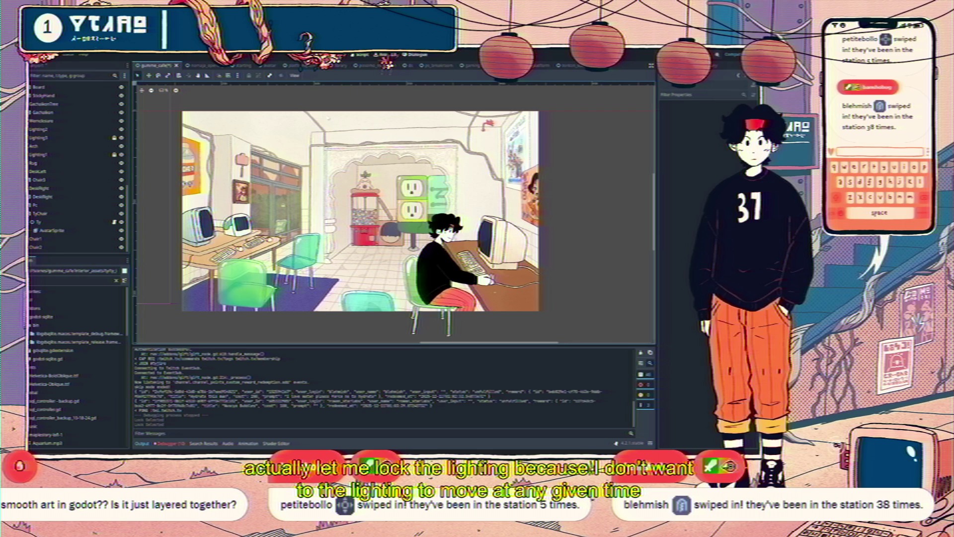
click(279, 204)
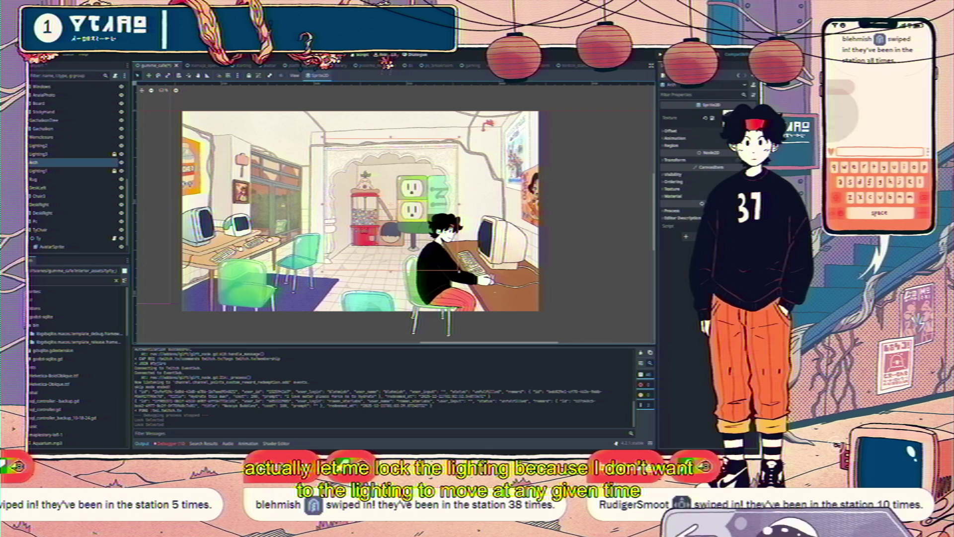
drag(357, 238, 363, 238)
key(ctrl+z)
click(249, 76)
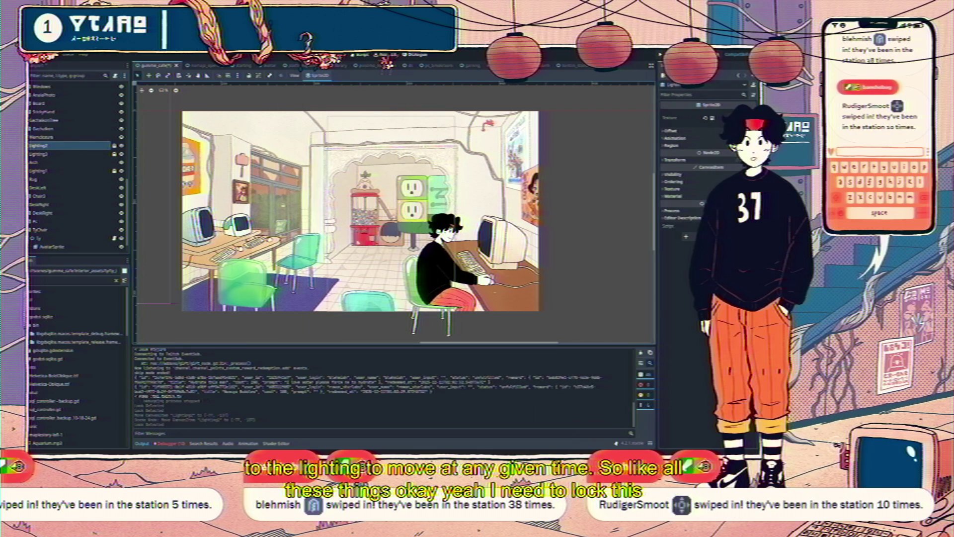
Check that the gacha machine, avatar and desk still move freely, undoing each move
click(377, 229)
mouse_move(378, 229)
mouse_down()
mouse_move(498, 209)
mouse_move(357, 224)
mouse_up()
key(ctrl+z)
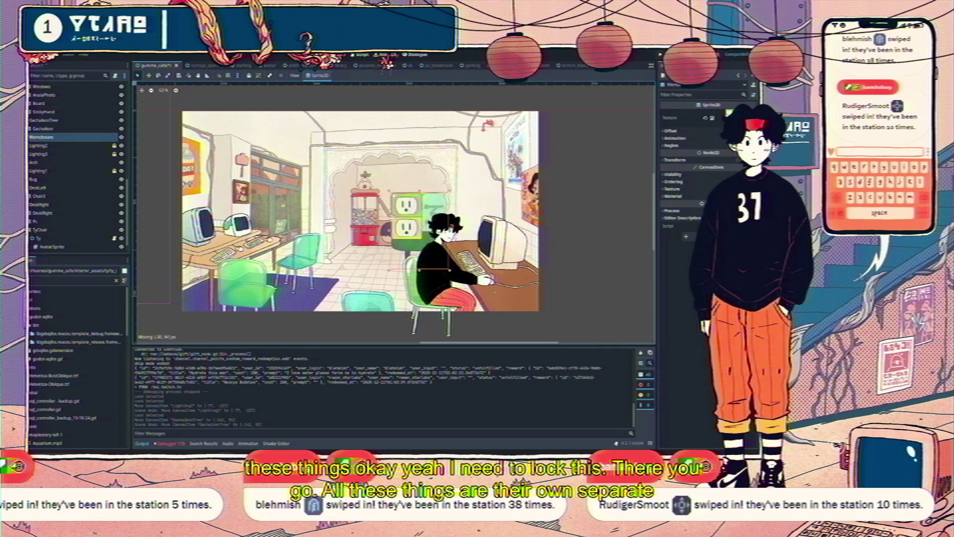
click(427, 283)
drag(426, 283, 420, 259)
key(ctrl+z)
drag(496, 306, 535, 288)
key(ctrl+z)
Shift the Pc monitor sprite and Chair3 slightly down and to the right
click(485, 233)
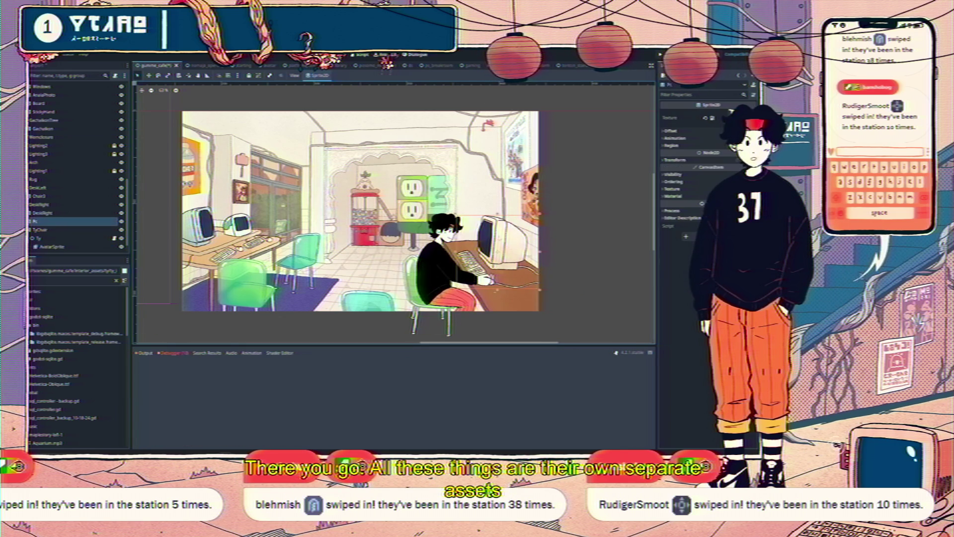
drag(485, 233, 506, 250)
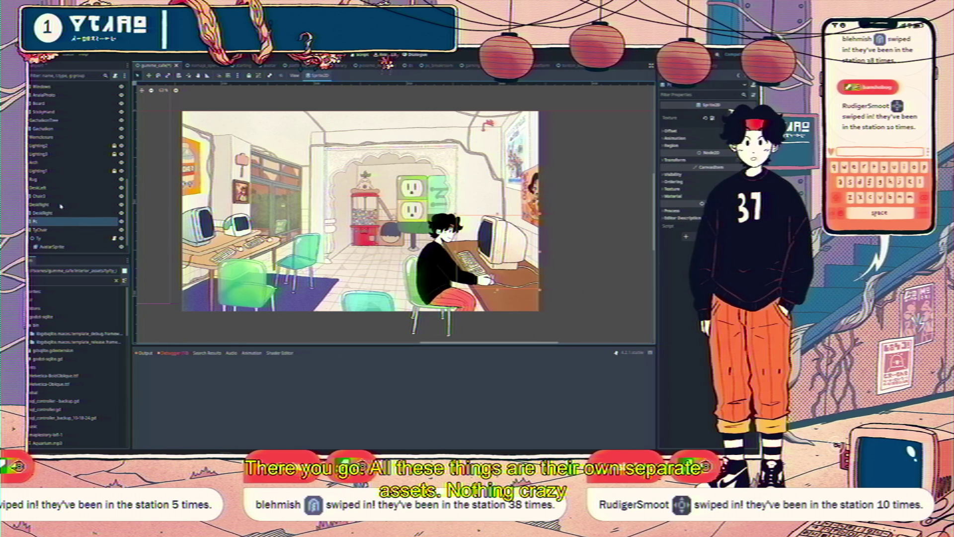
mouse_move(276, 243)
mouse_down()
mouse_move(294, 288)
mouse_move(278, 255)
mouse_move(233, 253)
mouse_move(278, 261)
mouse_up()
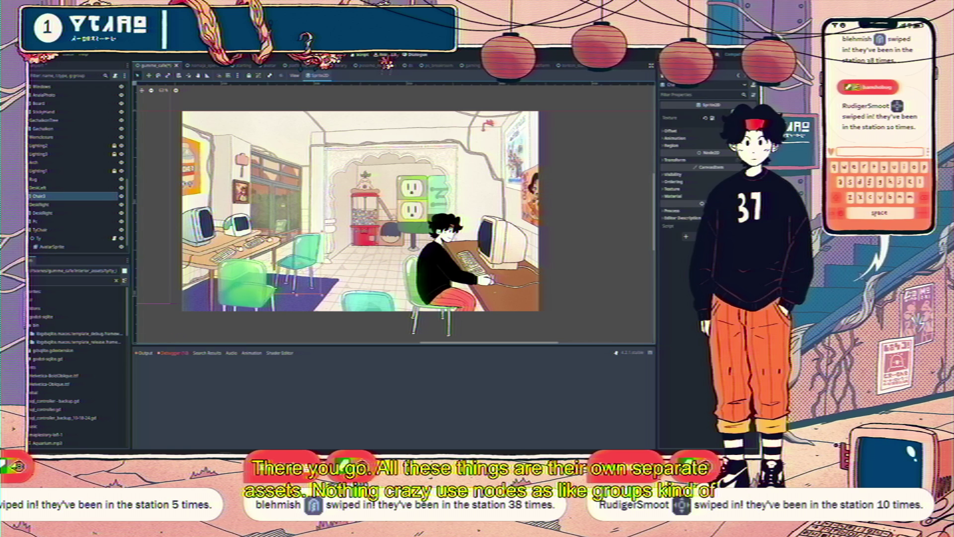
click(295, 318)
scroll(308, 320, left, 1)
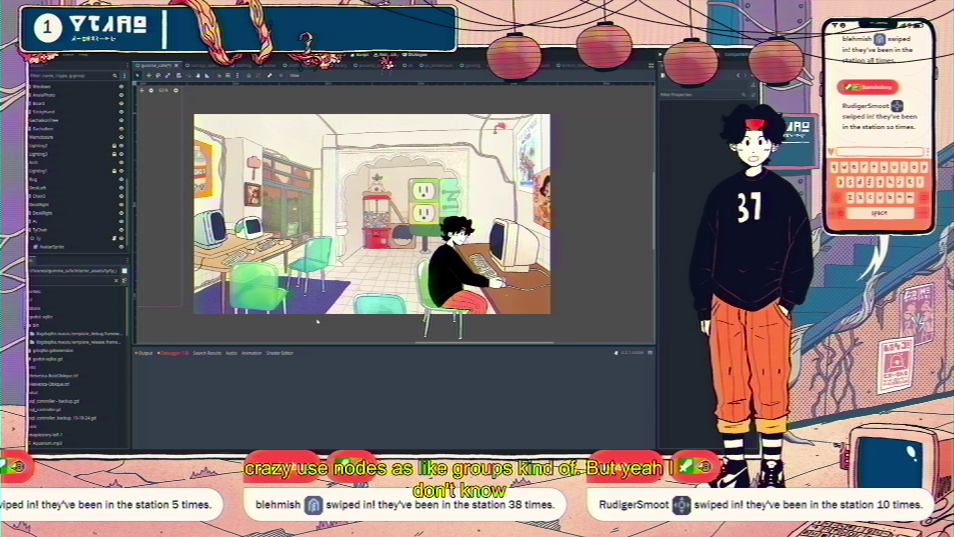
scroll(317, 321, up, 3)
scroll(385, 214, down, 2)
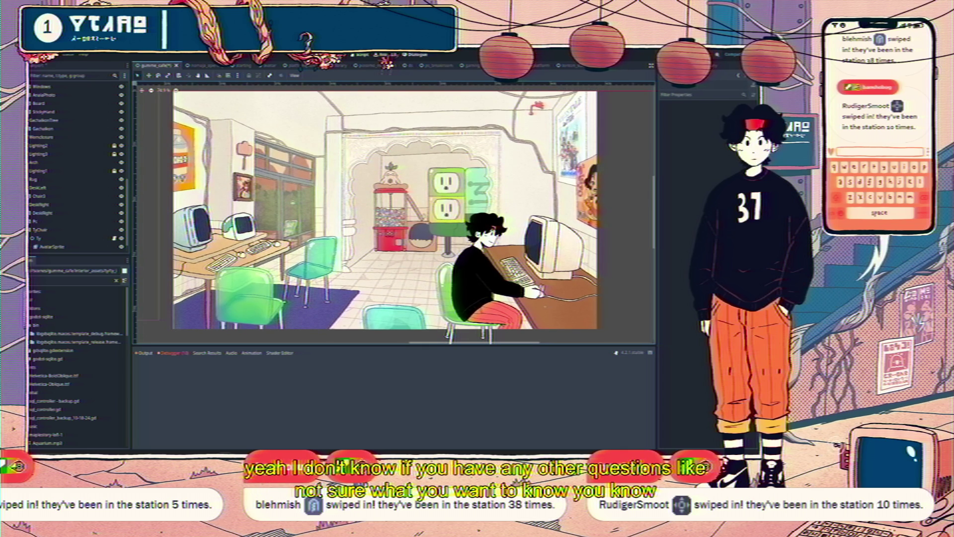
scroll(400, 235, up, 2)
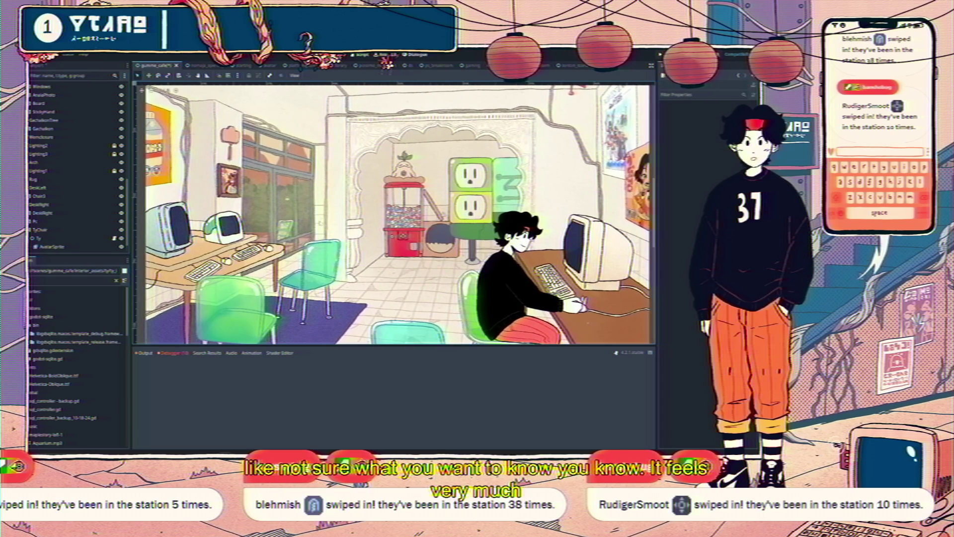
scroll(400, 234, down, 1)
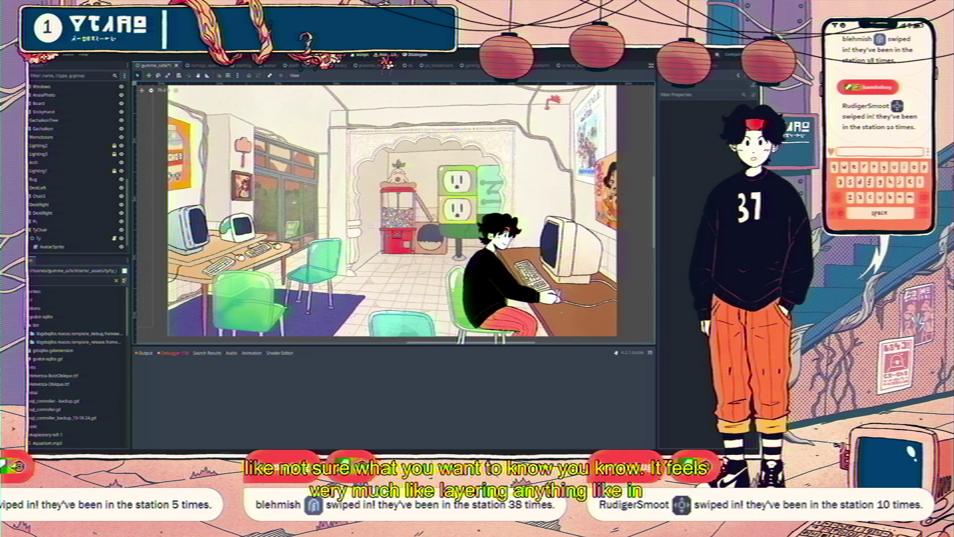
scroll(393, 212, down, 1)
scroll(393, 212, left, 1)
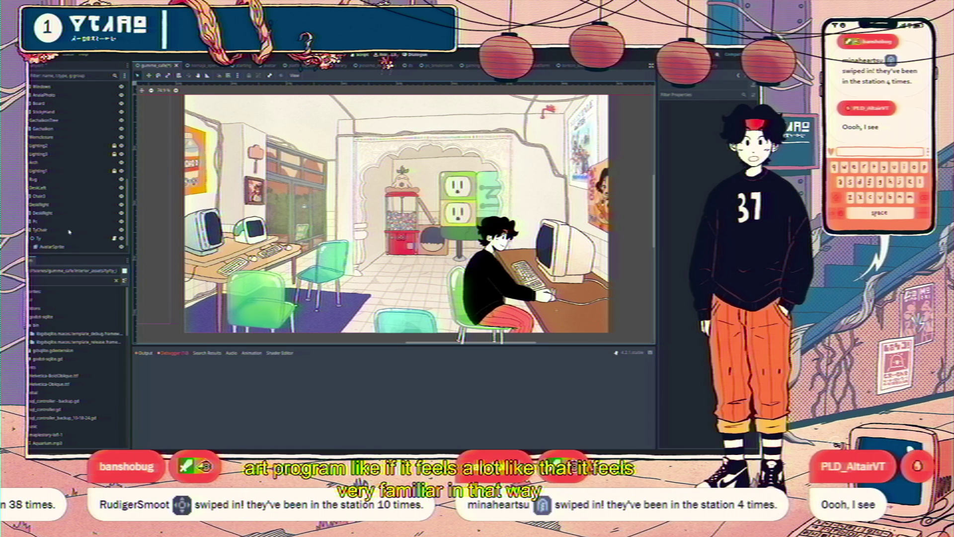
scroll(70, 231, up, 5)
click(45, 86)
drag(305, 126, 305, 118)
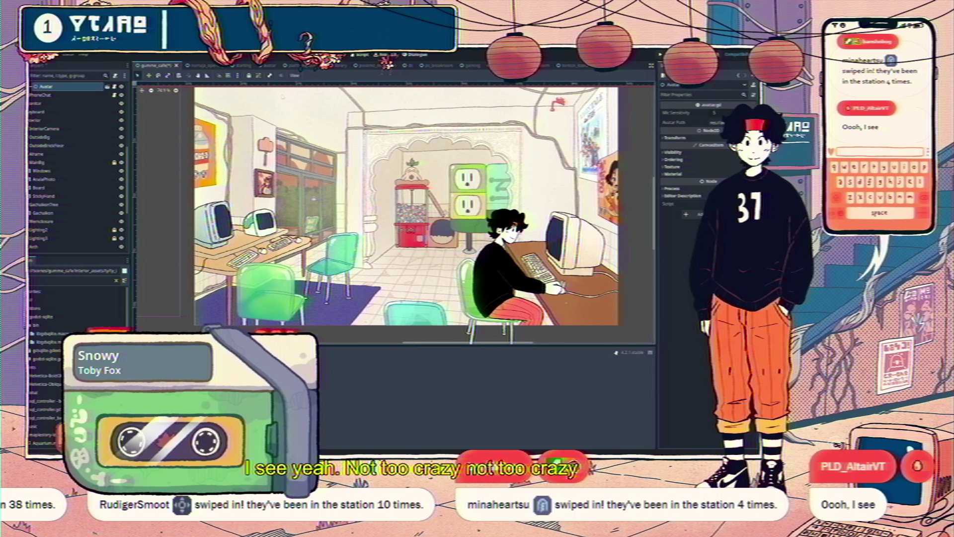
drag(313, 198, 297, 203)
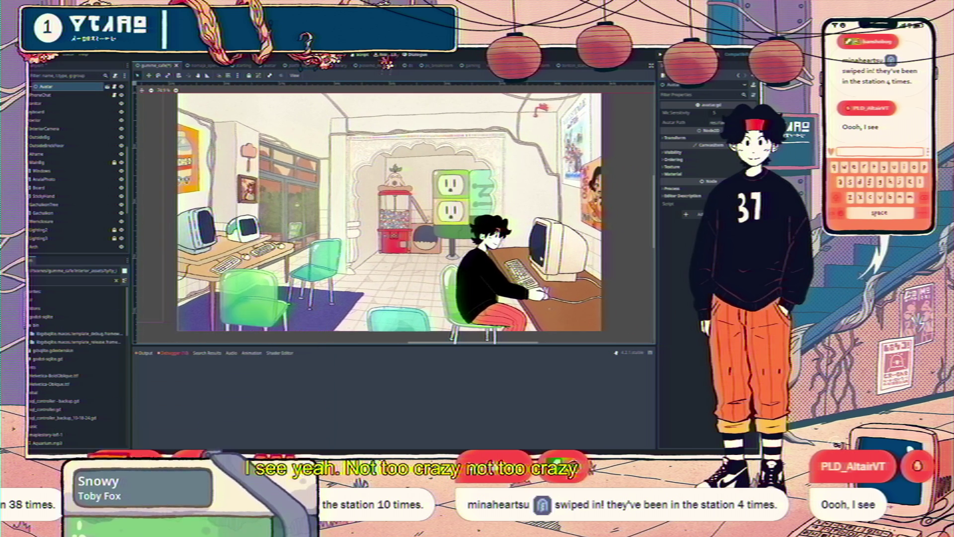
scroll(547, 241, up, 5)
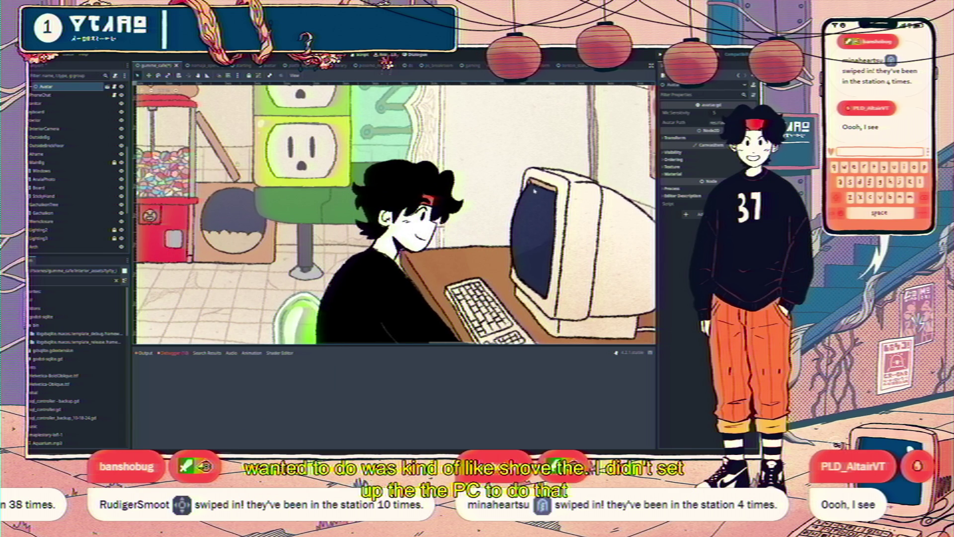
scroll(526, 190, down, 5)
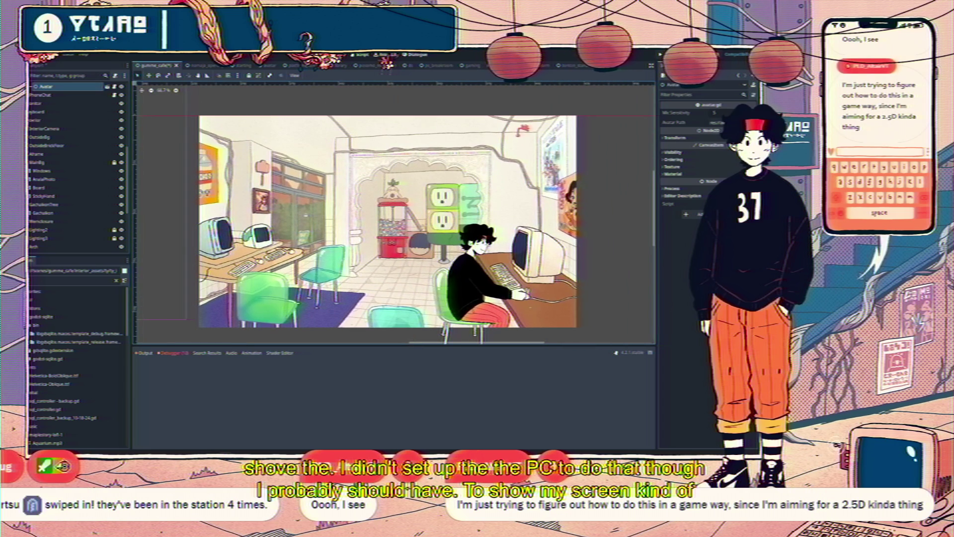
scroll(389, 221, up, 2)
scroll(389, 221, down, 2)
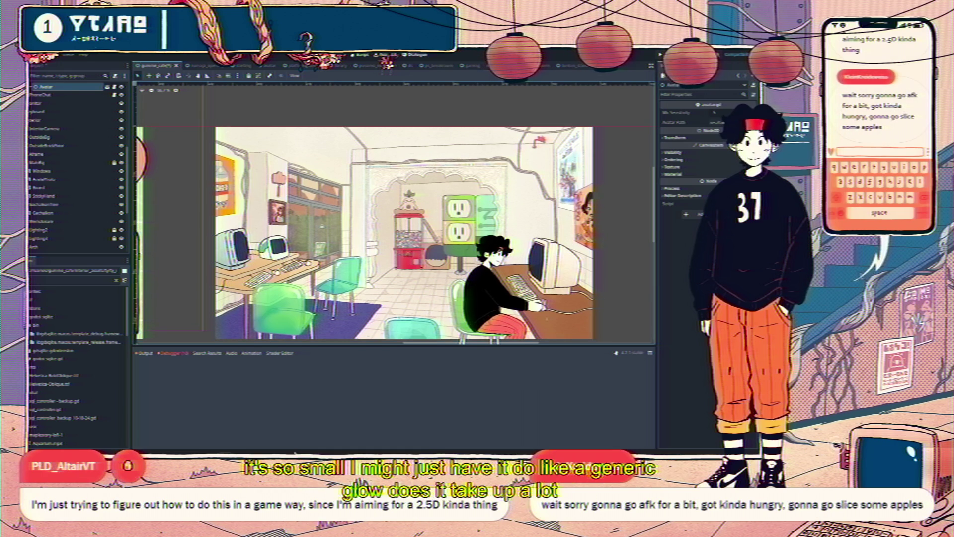
Open the taskbar context menu, then launch Task Manager with Ctrl+Shift+Esc
right_click(318, 453)
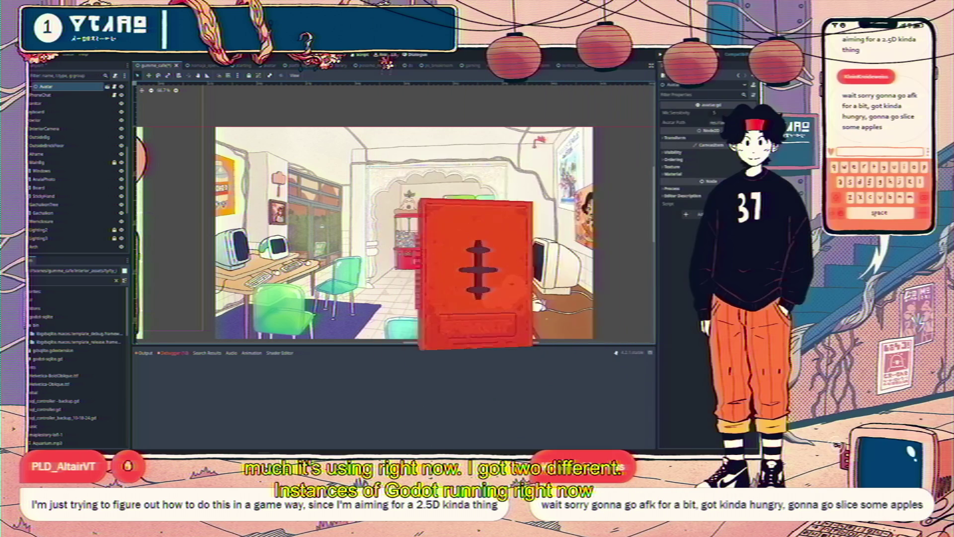
key(ctrl+shift+Escape)
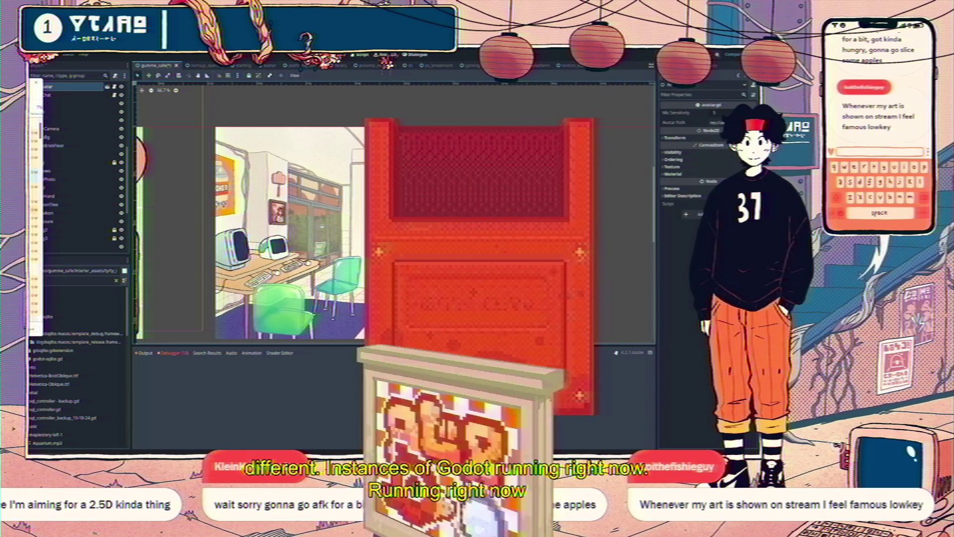
Open Task Manager's Processes list to see the two Godot Engine instances' CPU and memory use
click(181, 121)
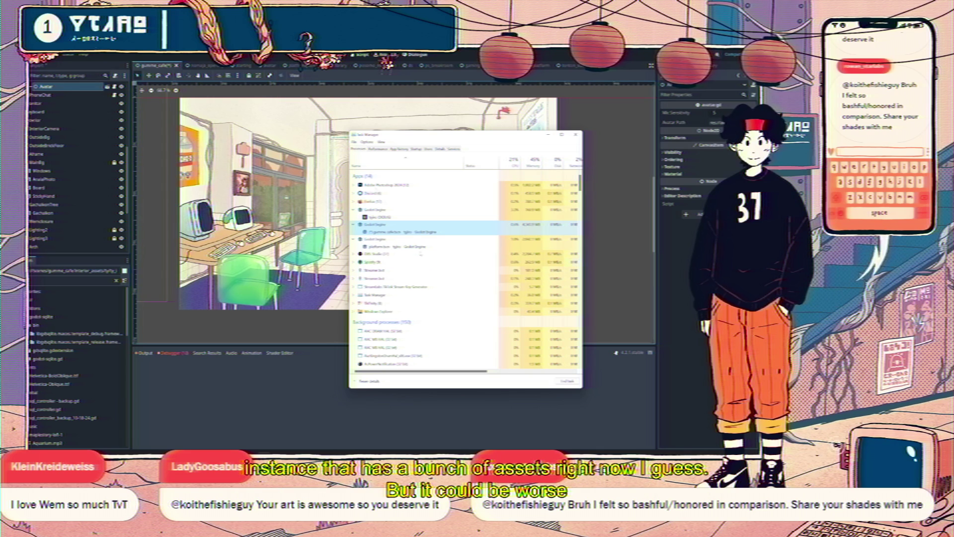
Compare OBS Studio and Godot Engine resource usage in Task Manager, then close it
click(377, 254)
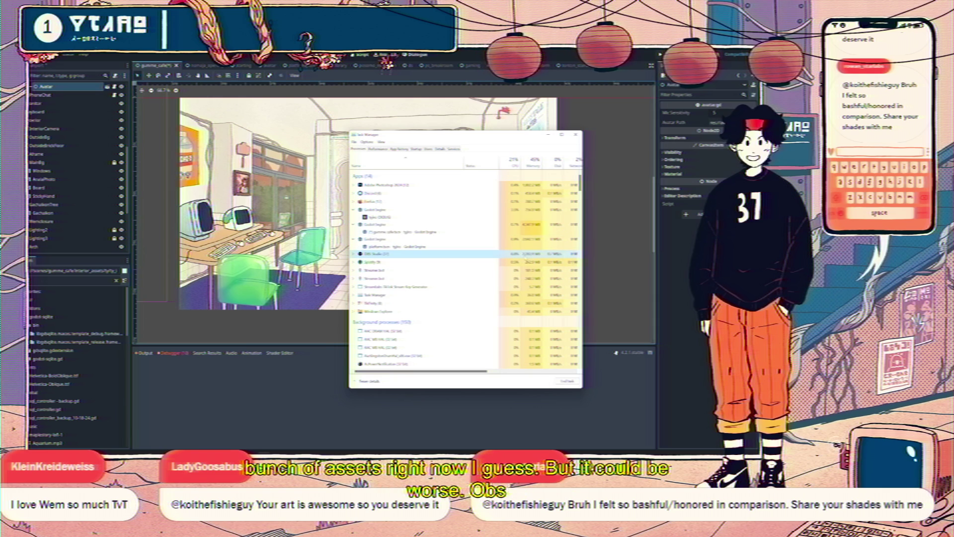
click(530, 244)
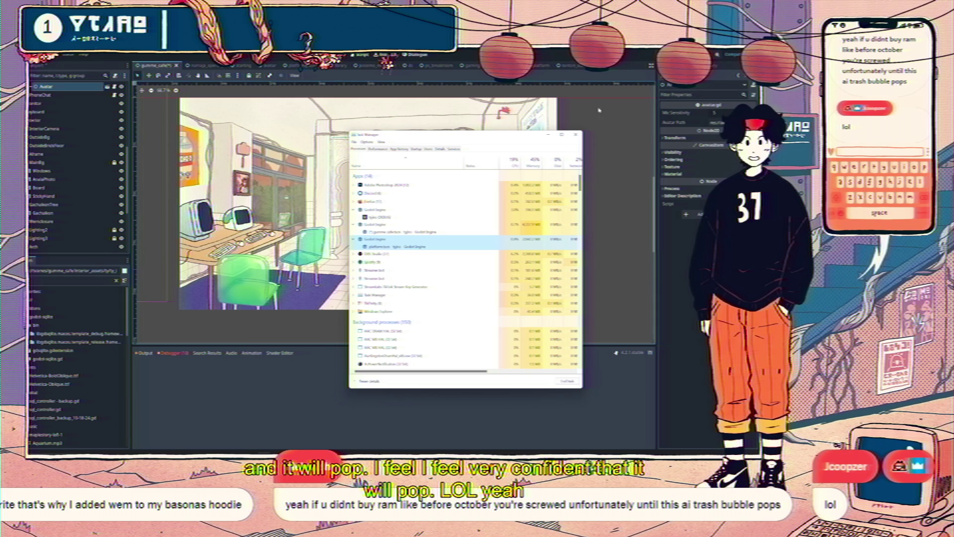
key(alt+F4)
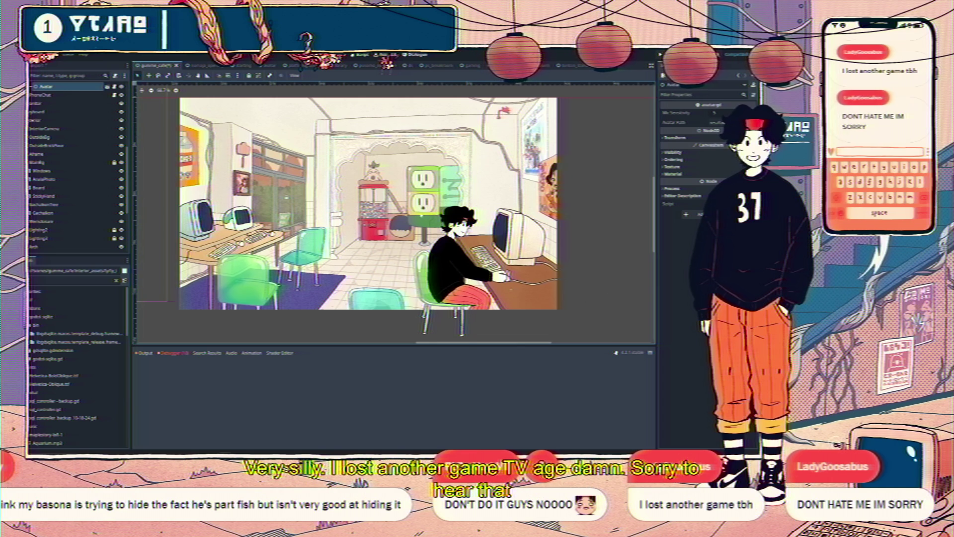
Zoom out to the monitor and open the worm sprite's two-frame default animation in SpriteFrames
scroll(423, 174, up, 2)
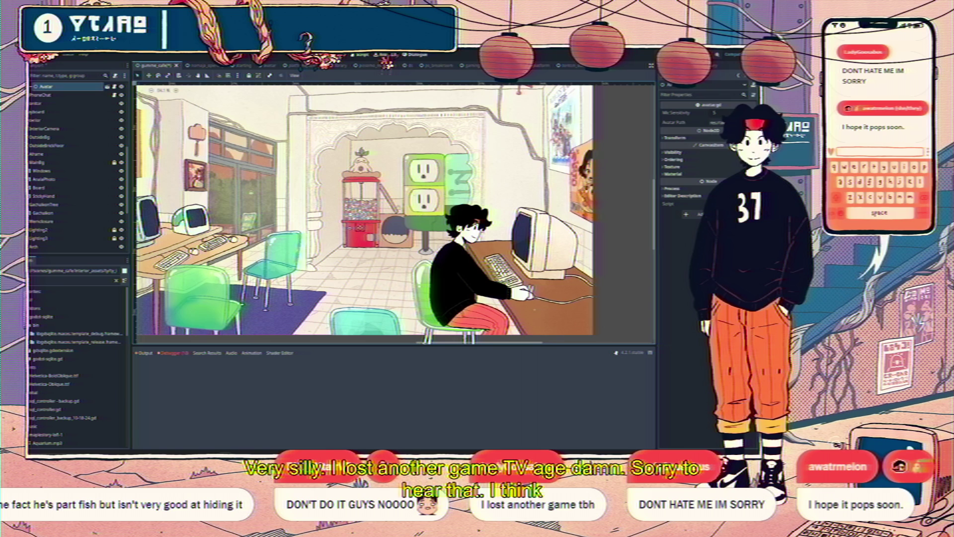
scroll(363, 214, down, 5)
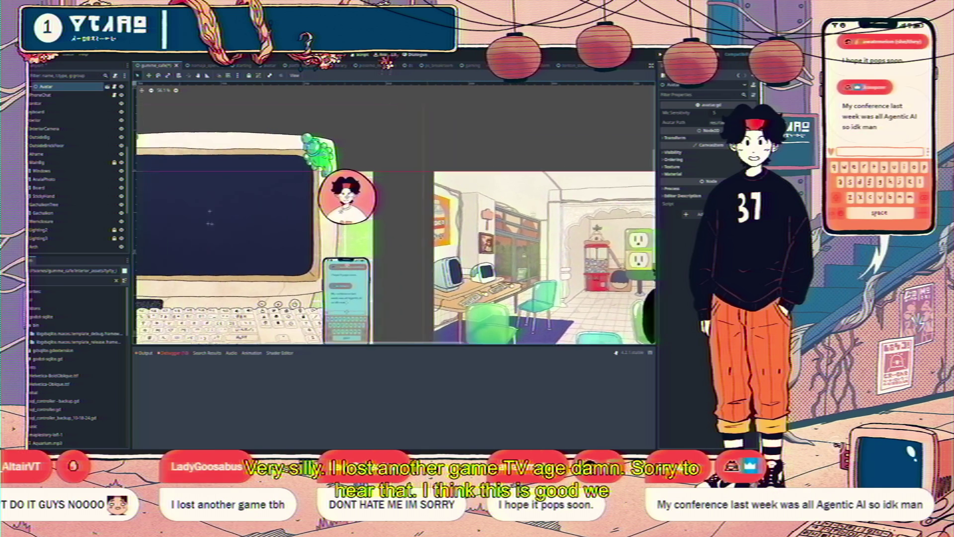
scroll(393, 214, down, 4)
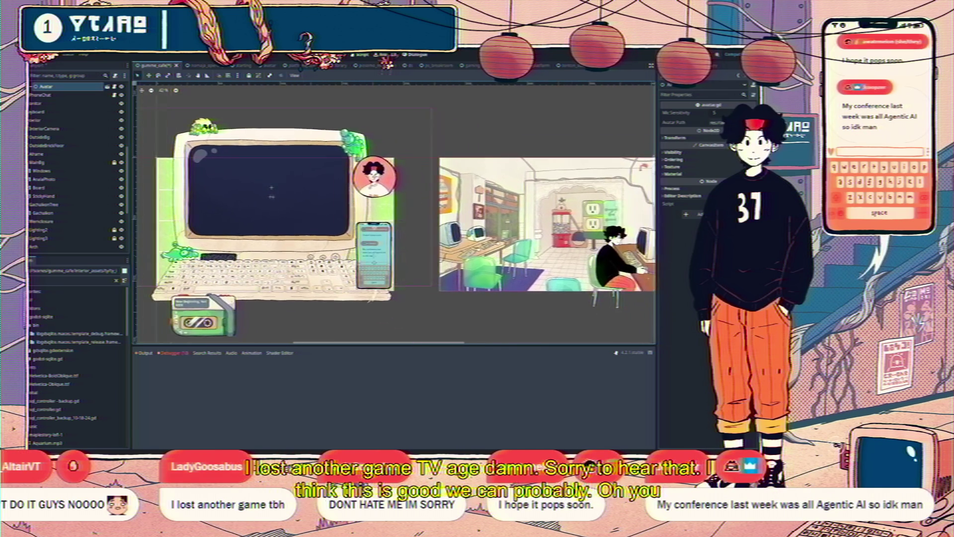
scroll(393, 224, right, 2)
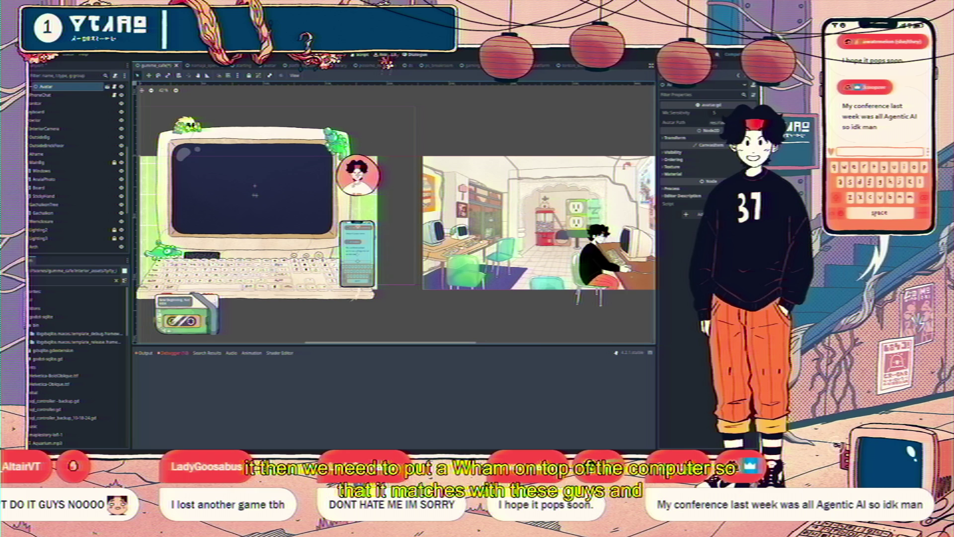
scroll(393, 214, up, 2)
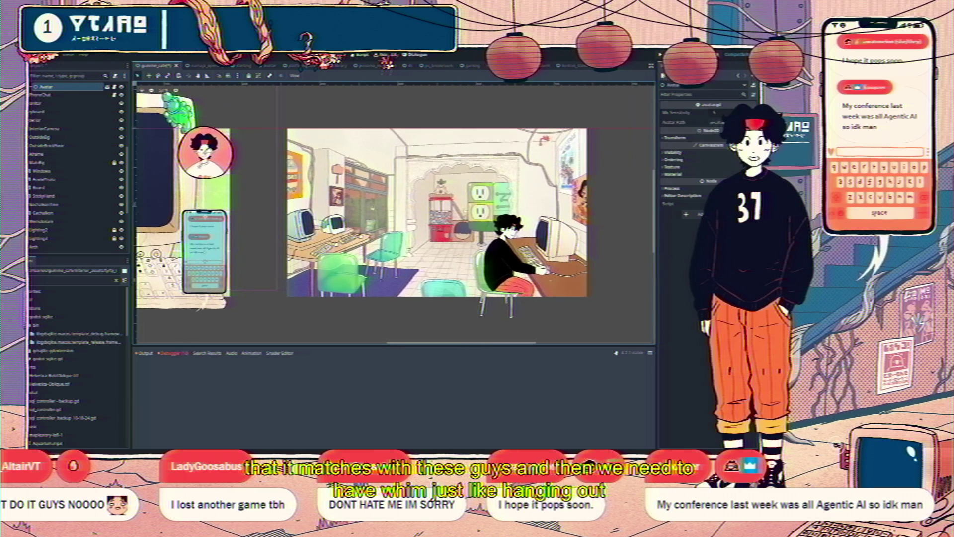
scroll(392, 214, down, 1)
scroll(393, 214, left, 5)
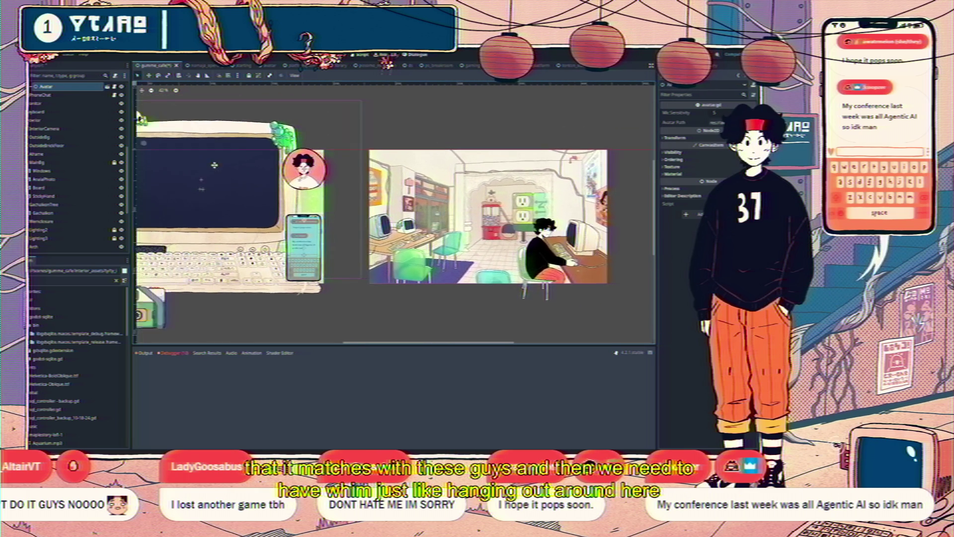
click(225, 143)
click(48, 187)
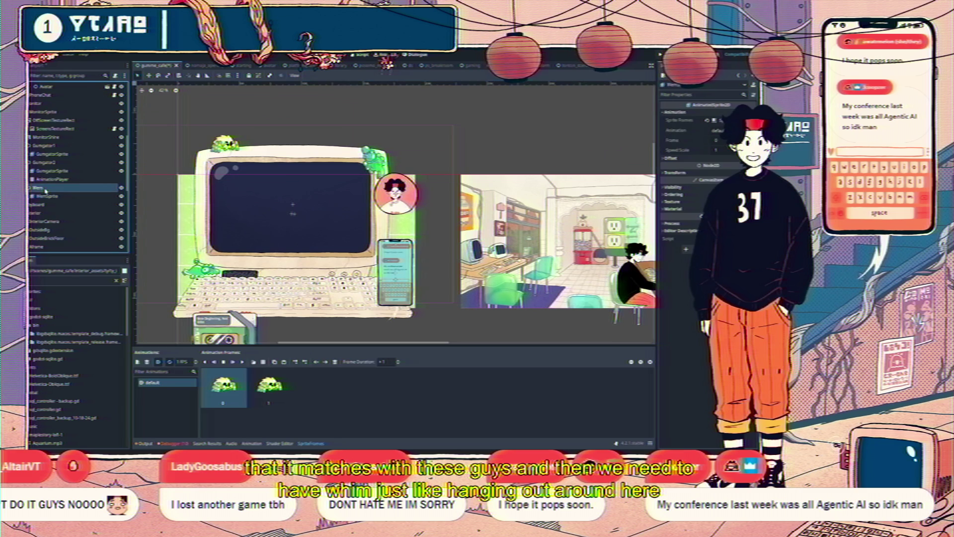
click(52, 195)
click(54, 188)
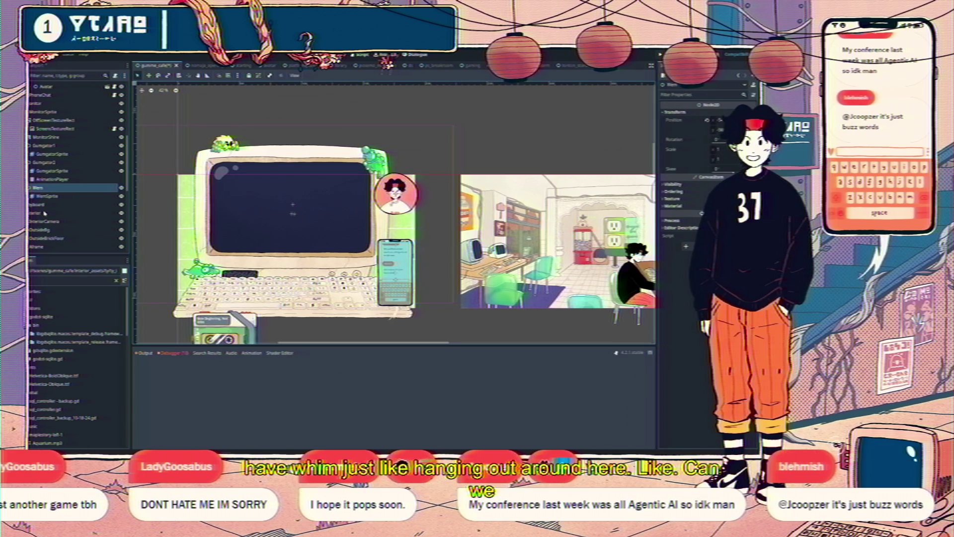
scroll(60, 216, down, 5)
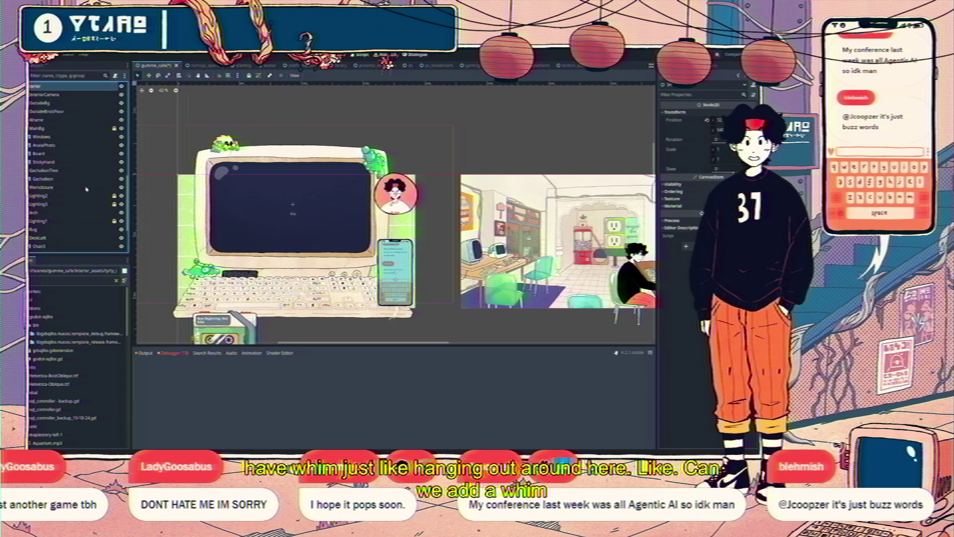
key(f)
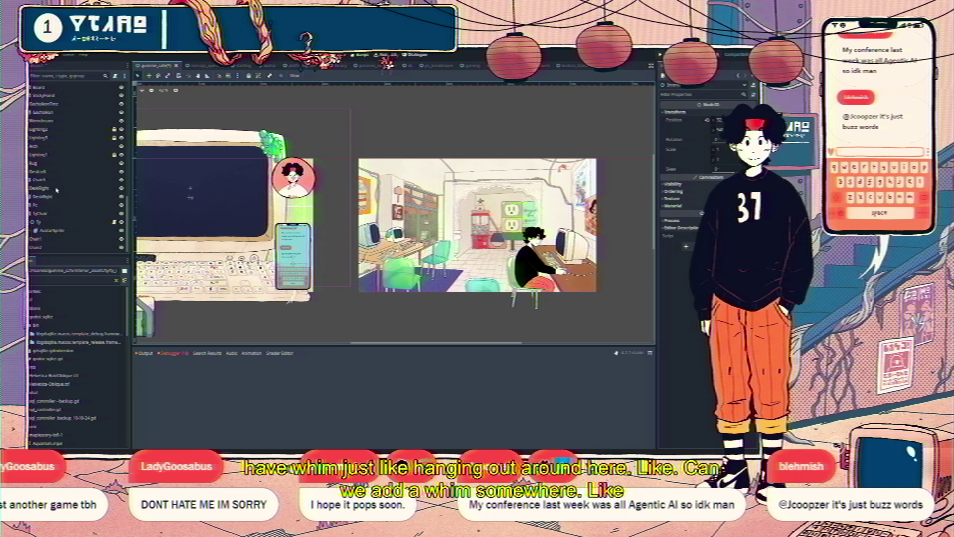
key(ctrl+v)
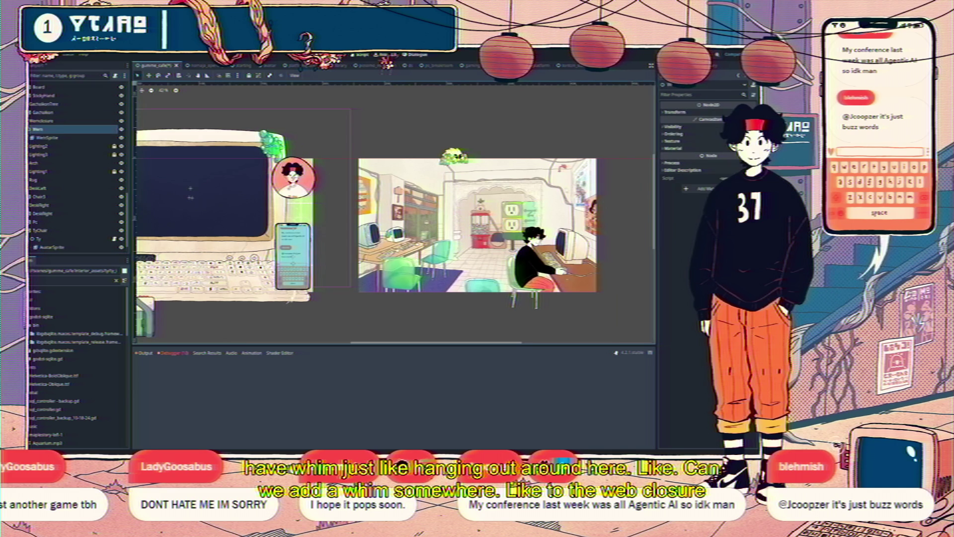
scroll(473, 163, up, 2)
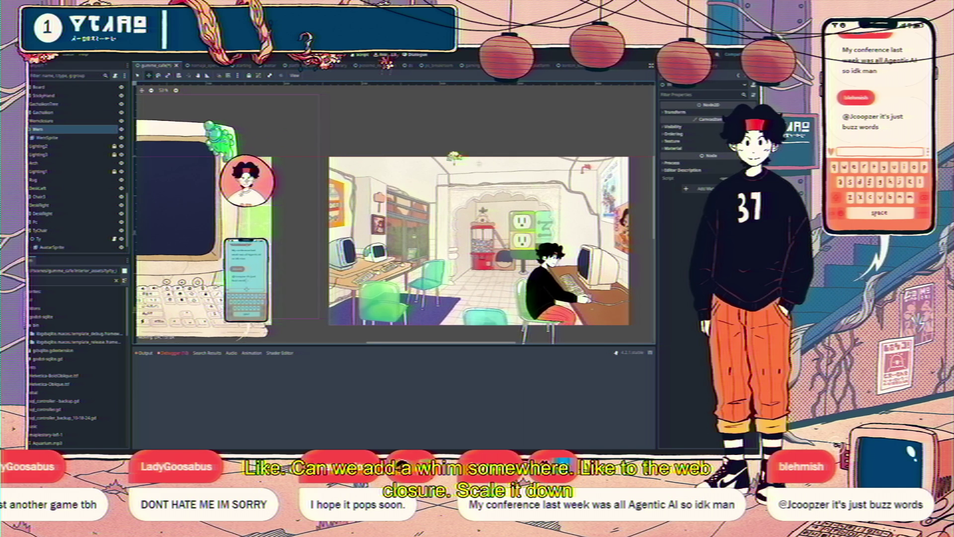
scroll(543, 213, up, 8)
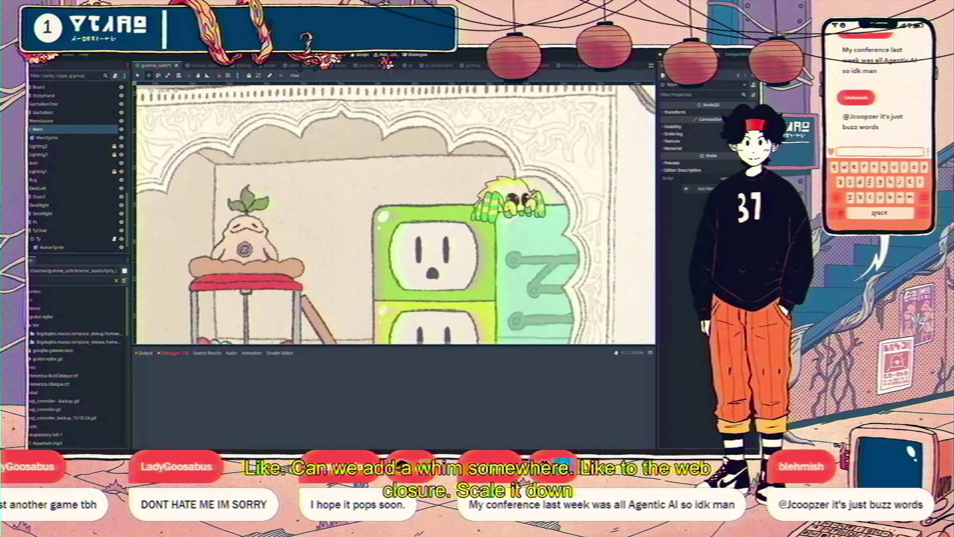
scroll(395, 214, right, 3)
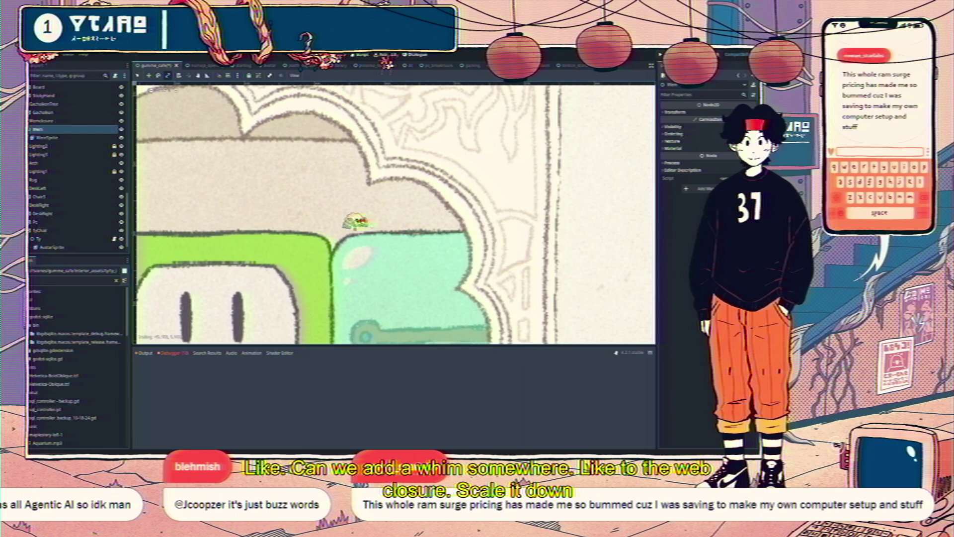
scroll(336, 213, down, 2)
key(w)
scroll(406, 223, down, 8)
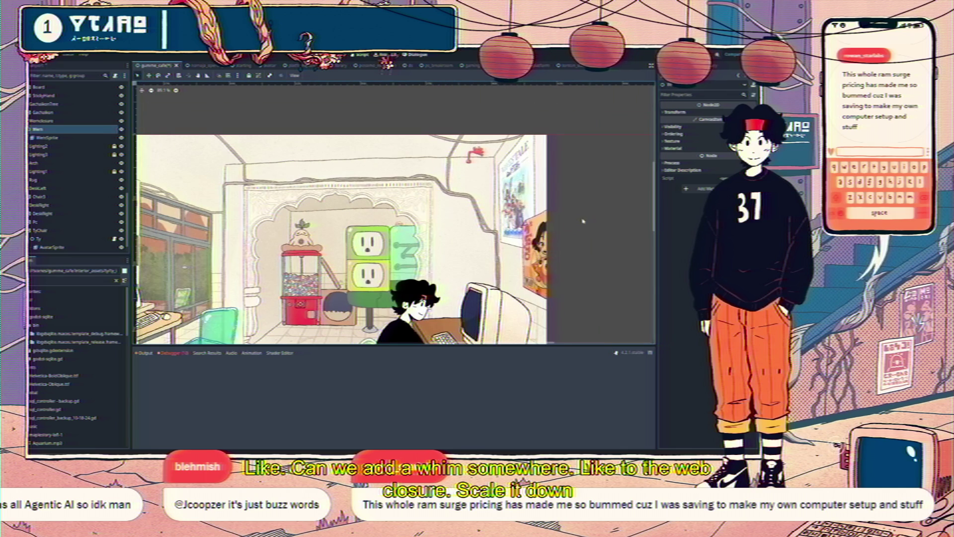
click(583, 221)
scroll(583, 221, down, 3)
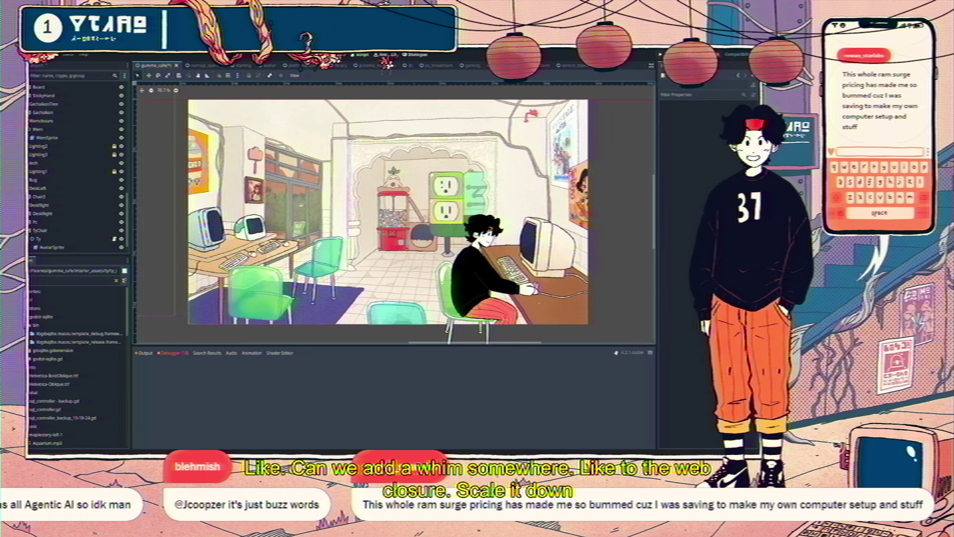
scroll(430, 181, up, 2)
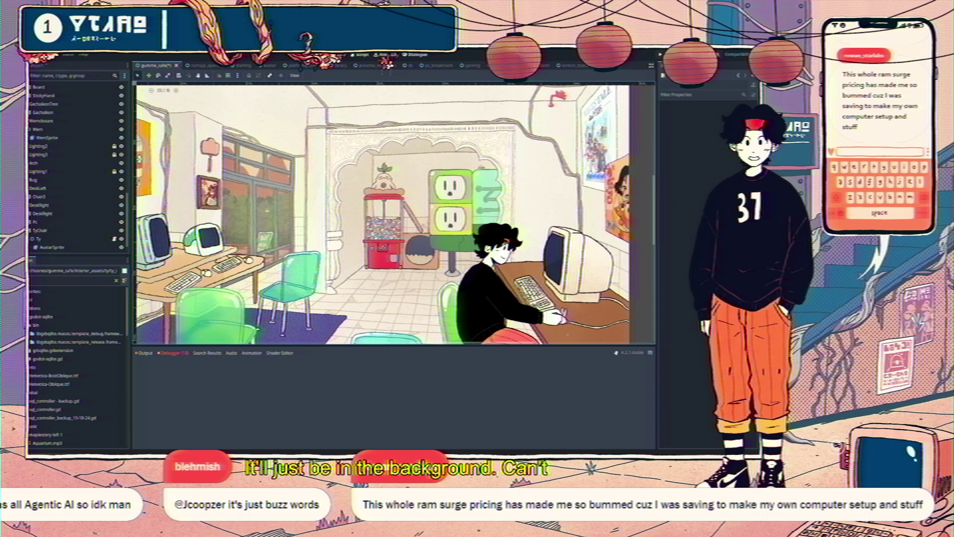
click(43, 130)
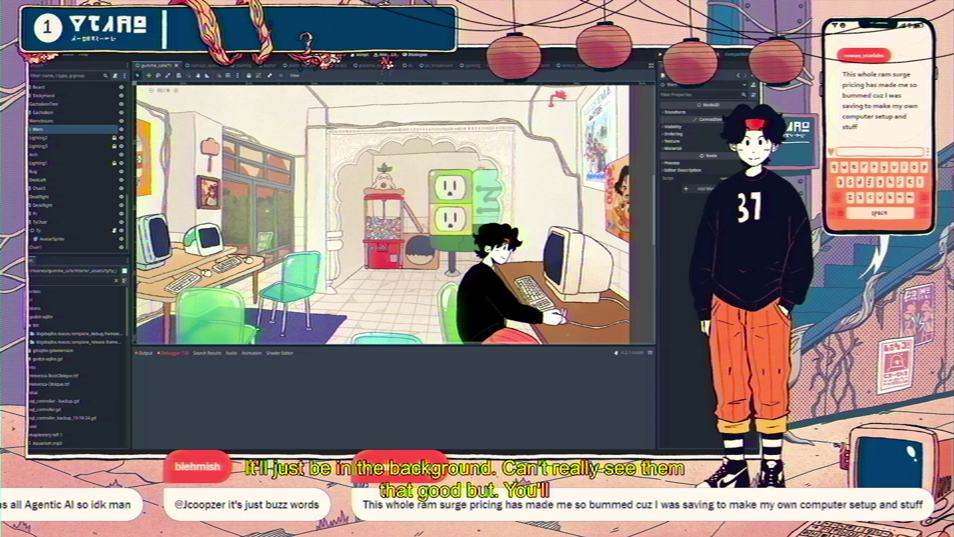
key(ctrl+d)
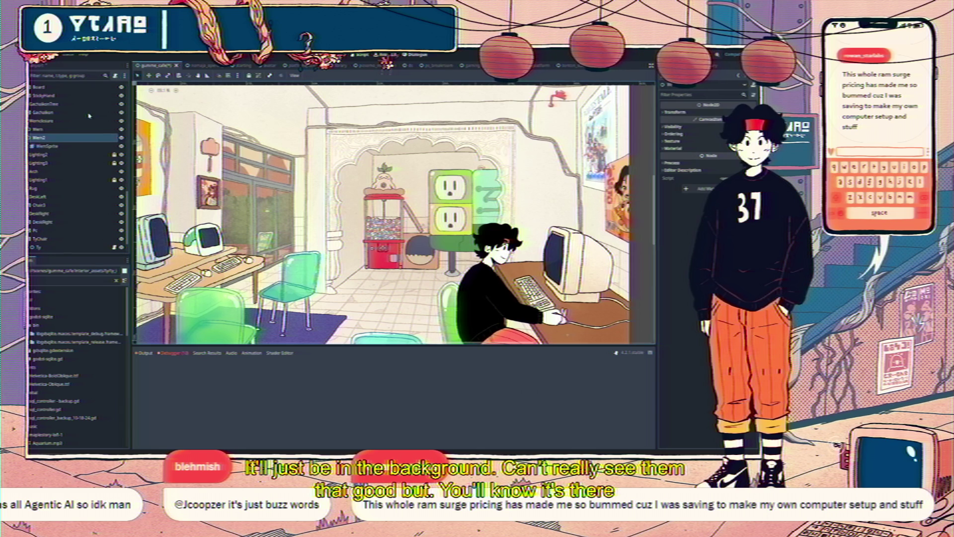
Turn on Show Behind Parent in Wem2's Visibility settings
click(682, 129)
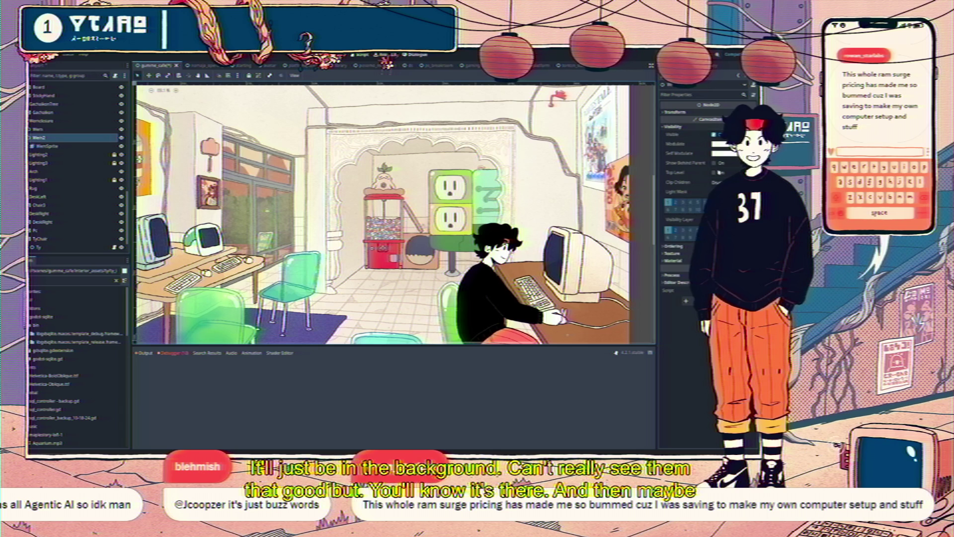
click(714, 162)
scroll(489, 173, up, 5)
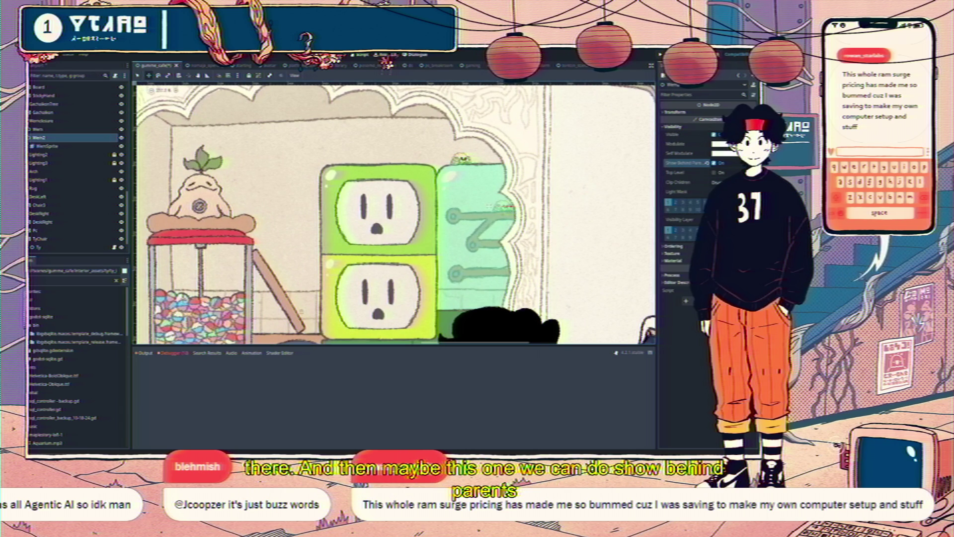
Select Wem2's WemSprite child and begin editing its Transform scale
click(41, 147)
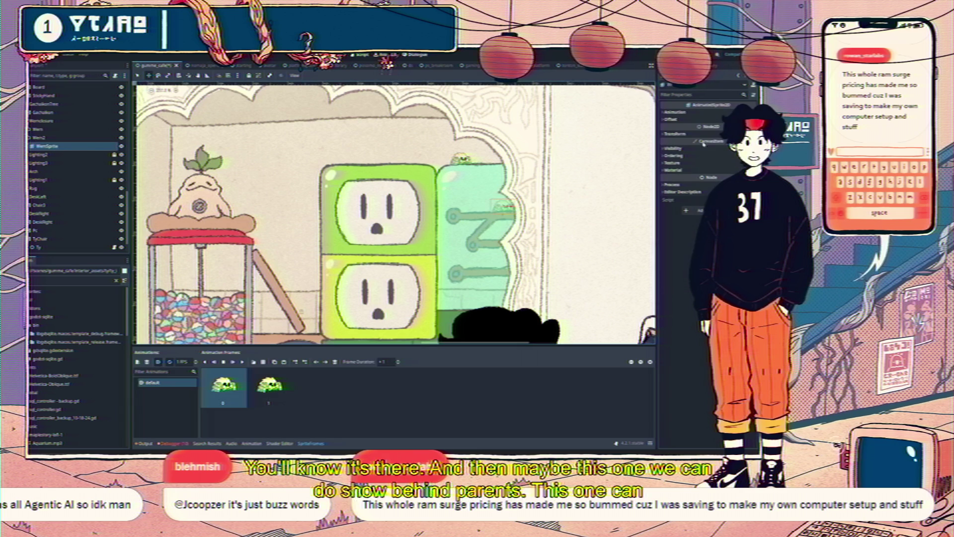
click(677, 133)
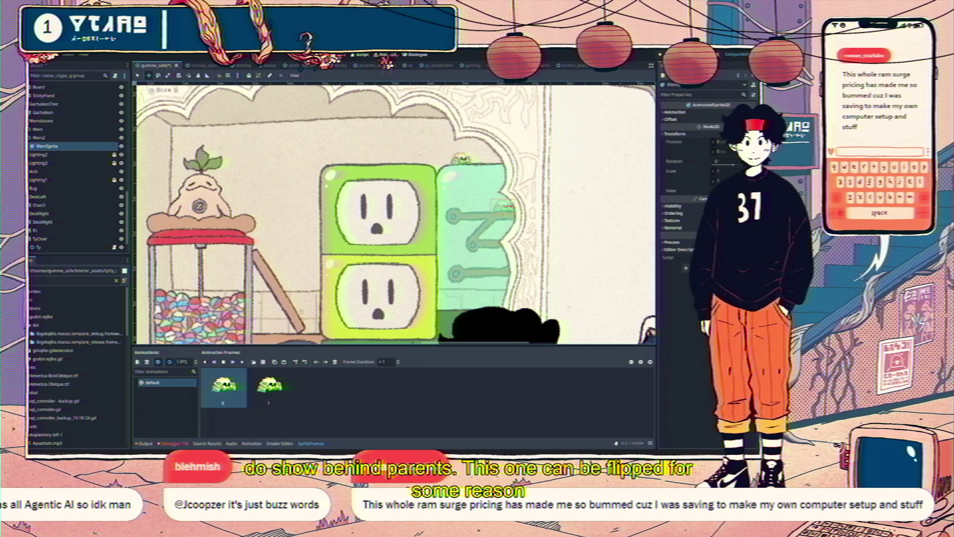
click(717, 171)
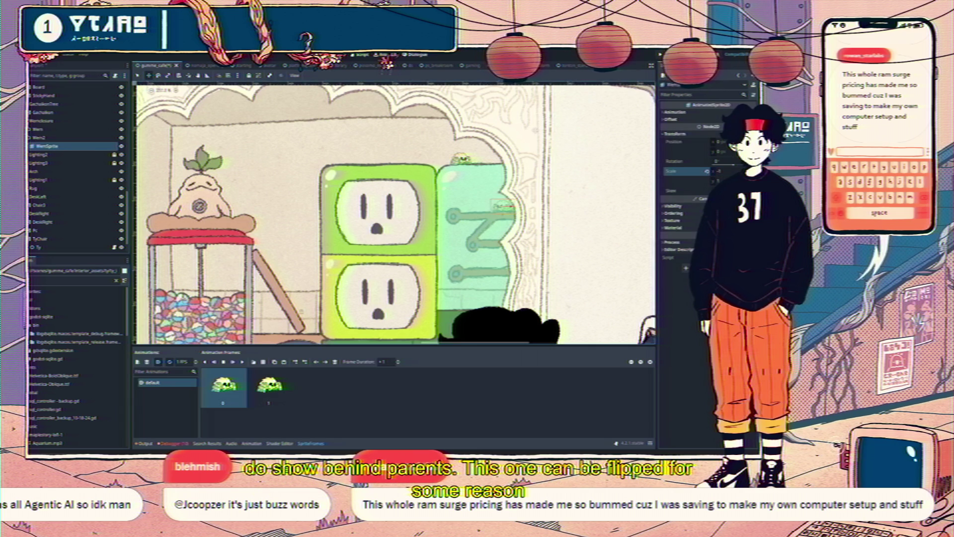
scroll(603, 196, down, 3)
click(602, 196)
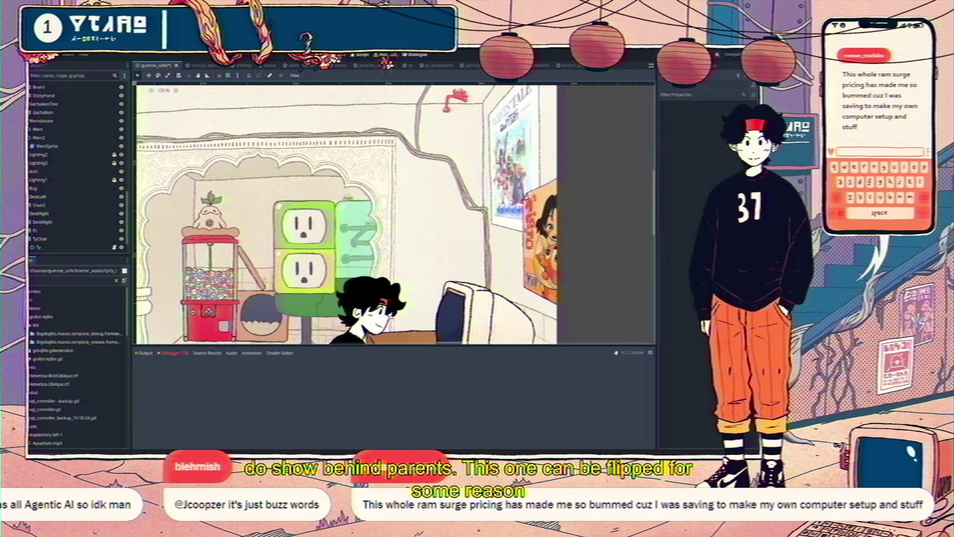
scroll(603, 196, down, 5)
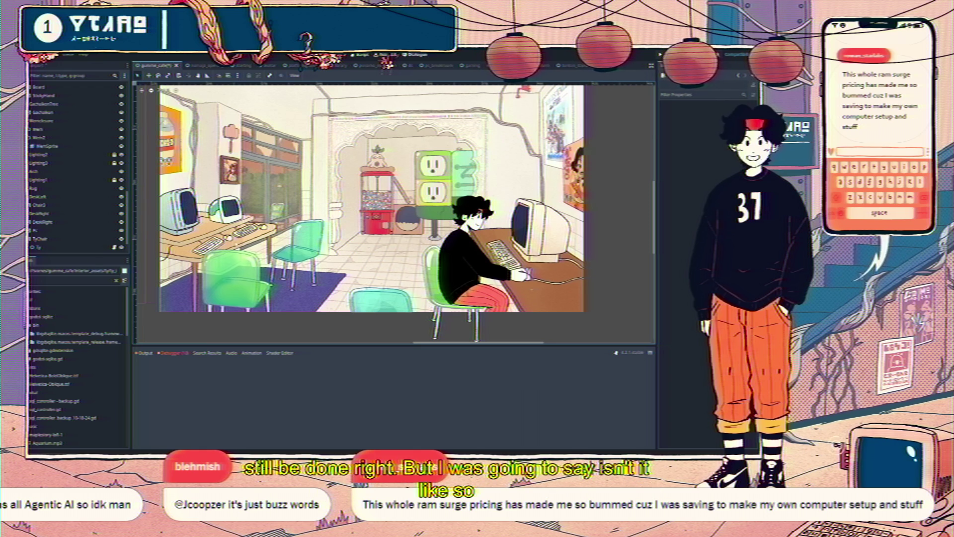
scroll(370, 211, left, 3)
scroll(392, 214, left, 5)
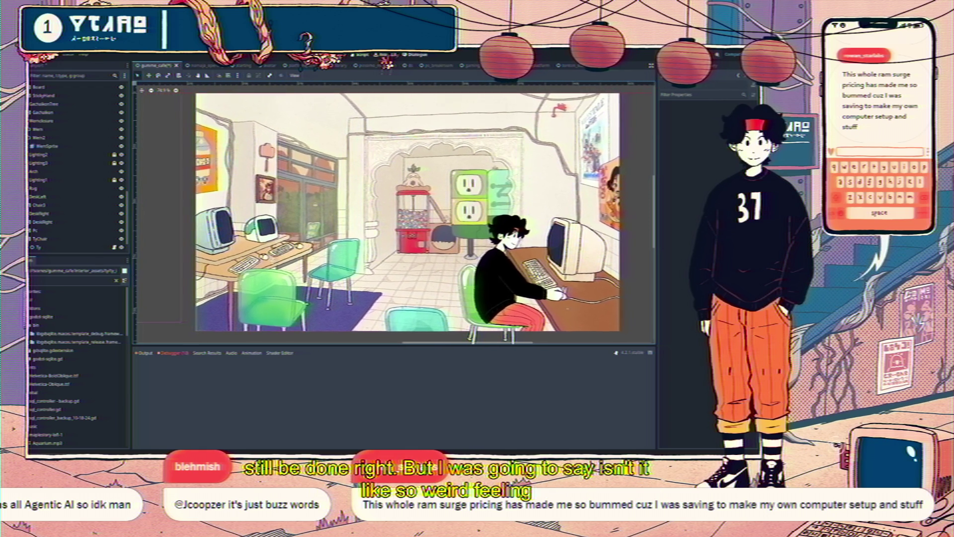
scroll(343, 205, right, 1)
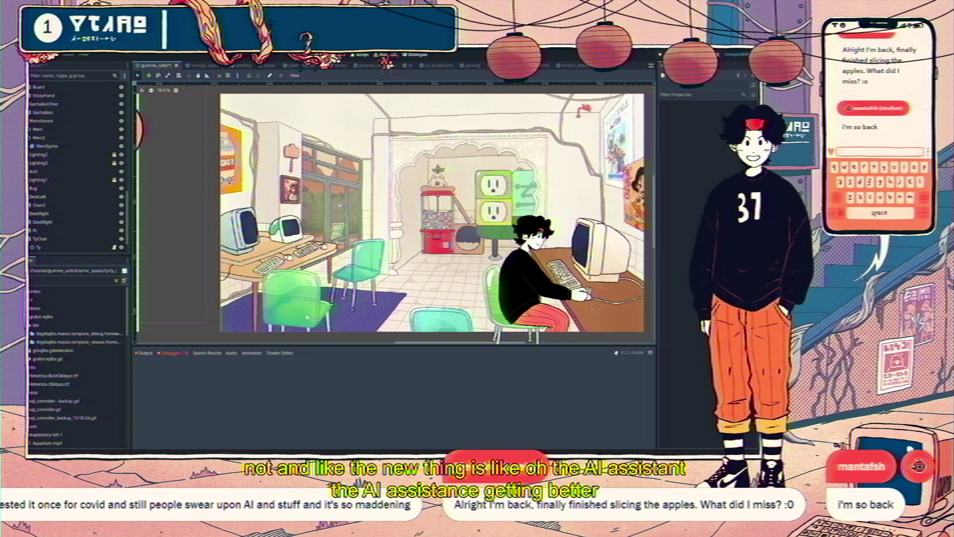
scroll(577, 183, up, 3)
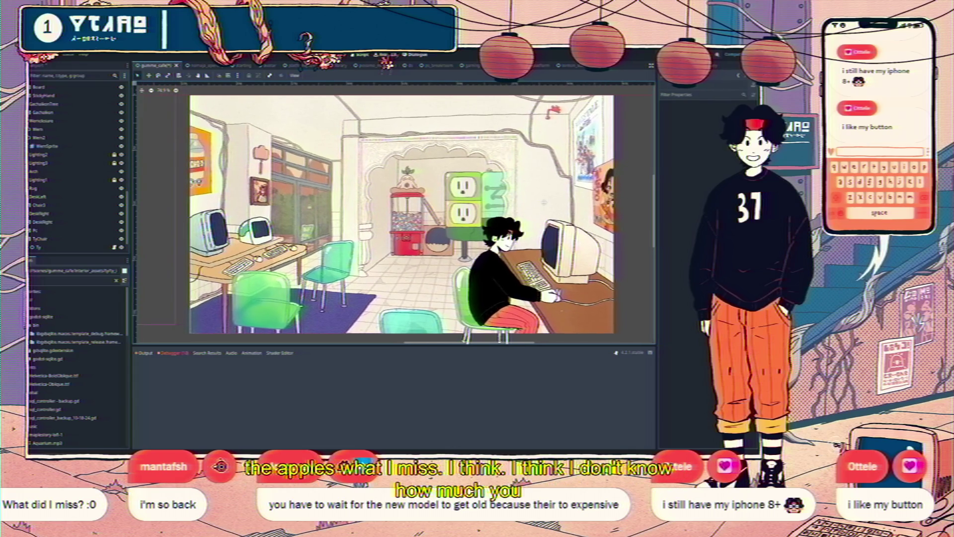
scroll(318, 202, down, 3)
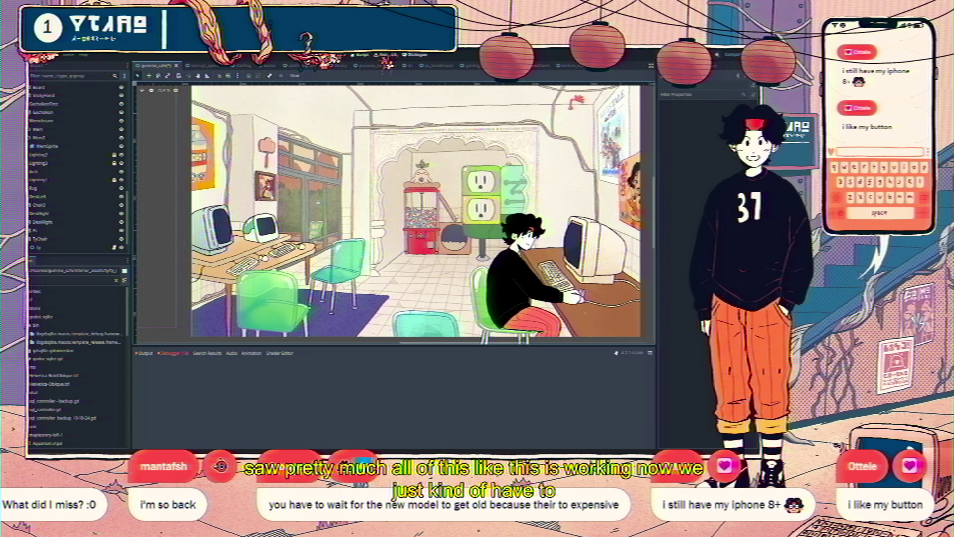
scroll(318, 202, right, 2)
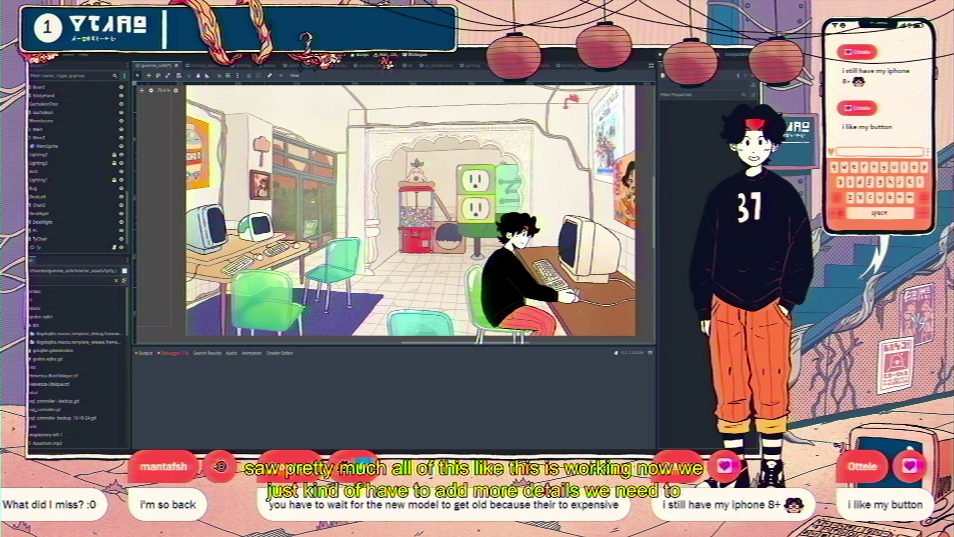
scroll(401, 212, right, 2)
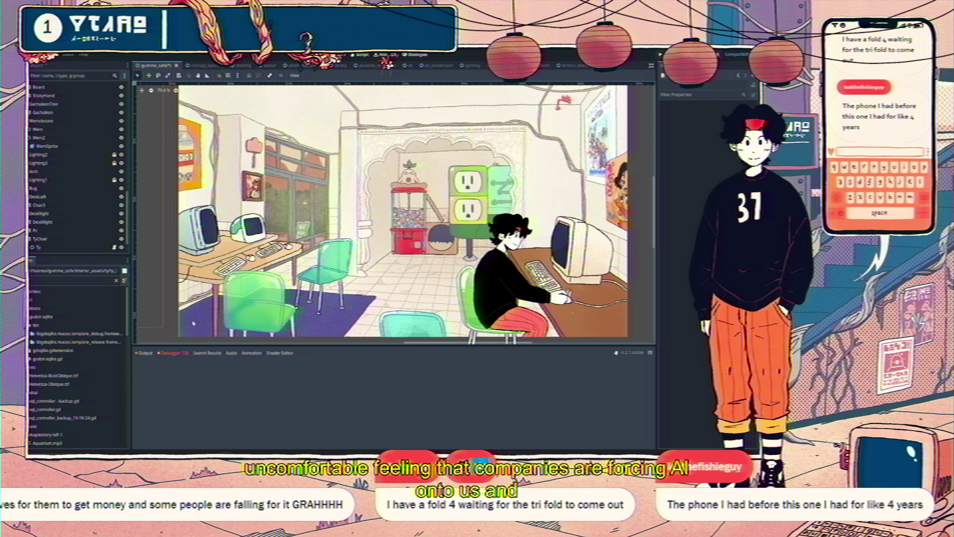
click(32, 188)
scroll(192, 321, up, 3)
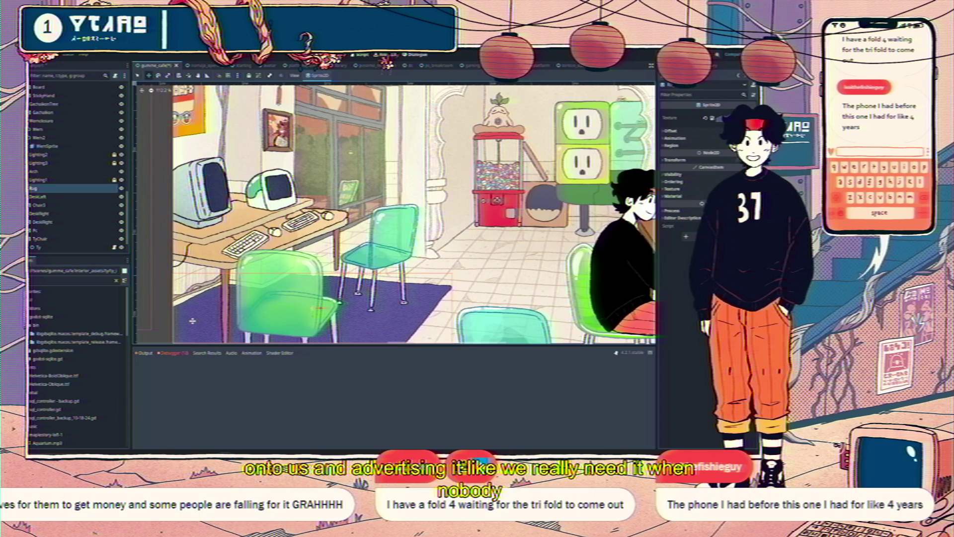
click(163, 305)
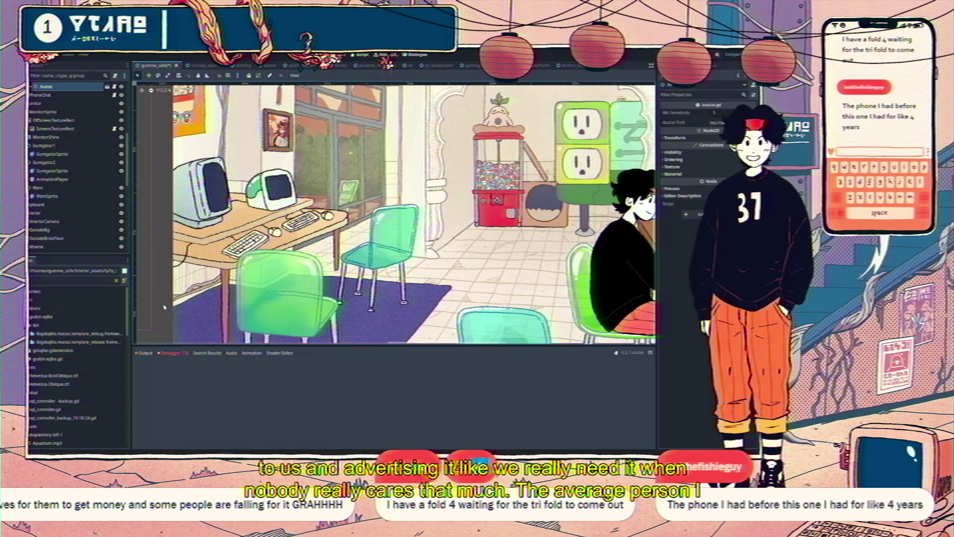
drag(164, 304, 166, 283)
scroll(190, 311, up, 5)
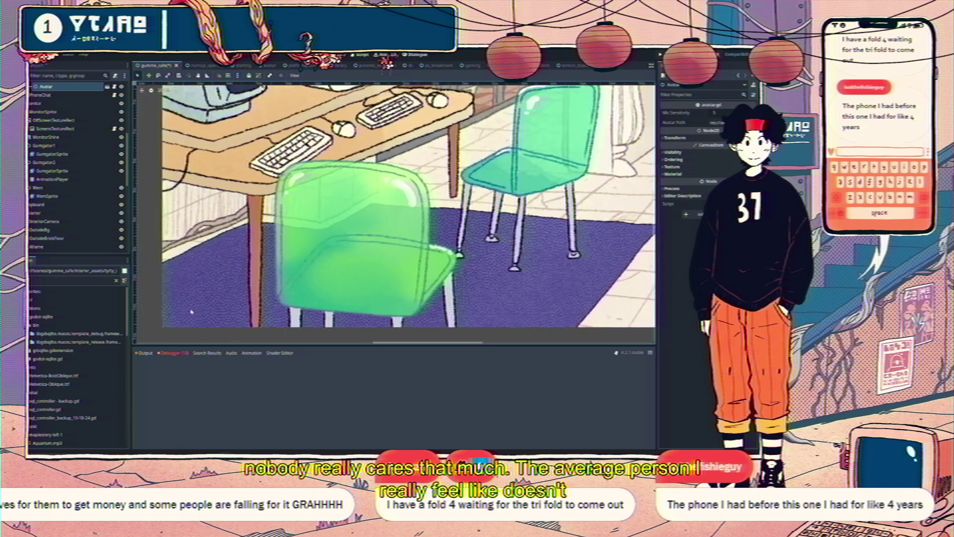
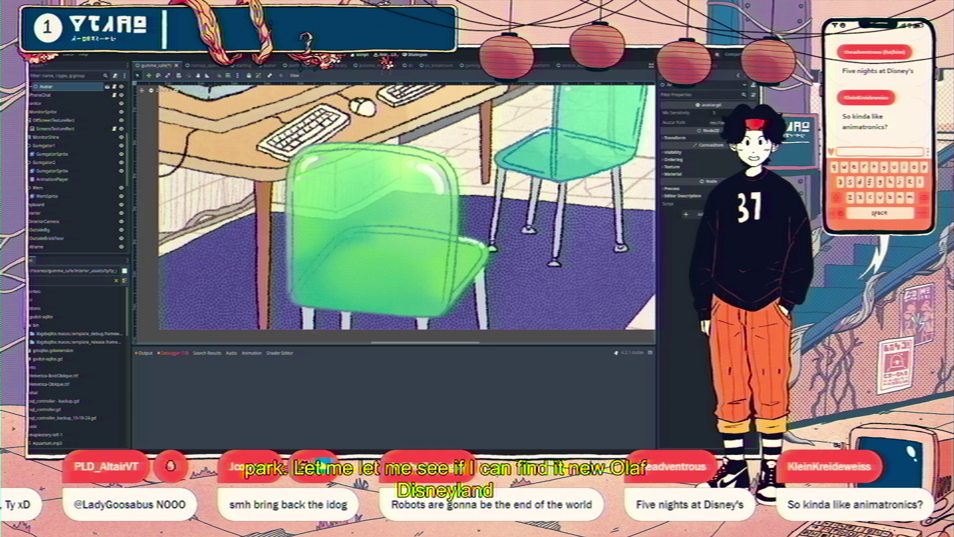
Switch from the Godot editor to the browser showing the Real Life Olaf video
key(alt+Tab)
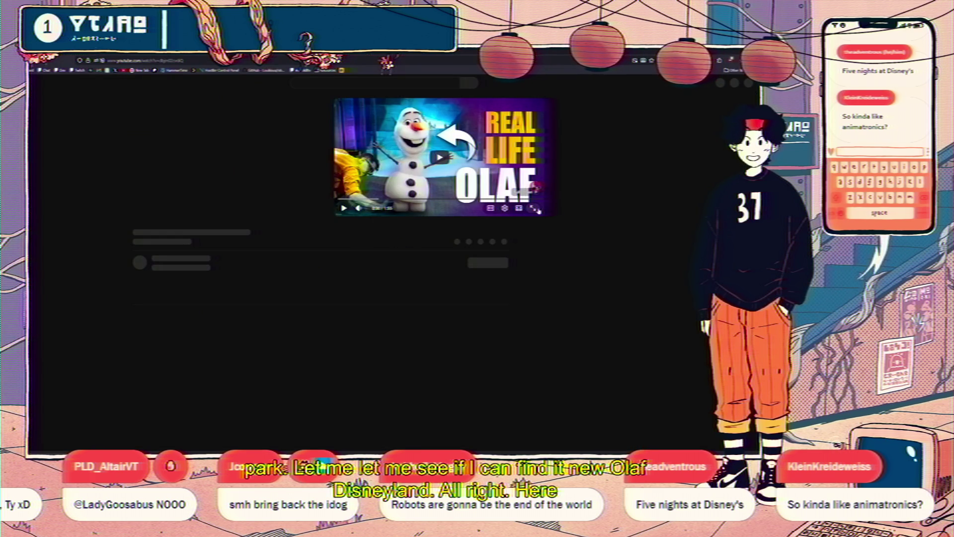
Watch the Olaf video full screen, close the running Godot game window, and pause the video
key(f)
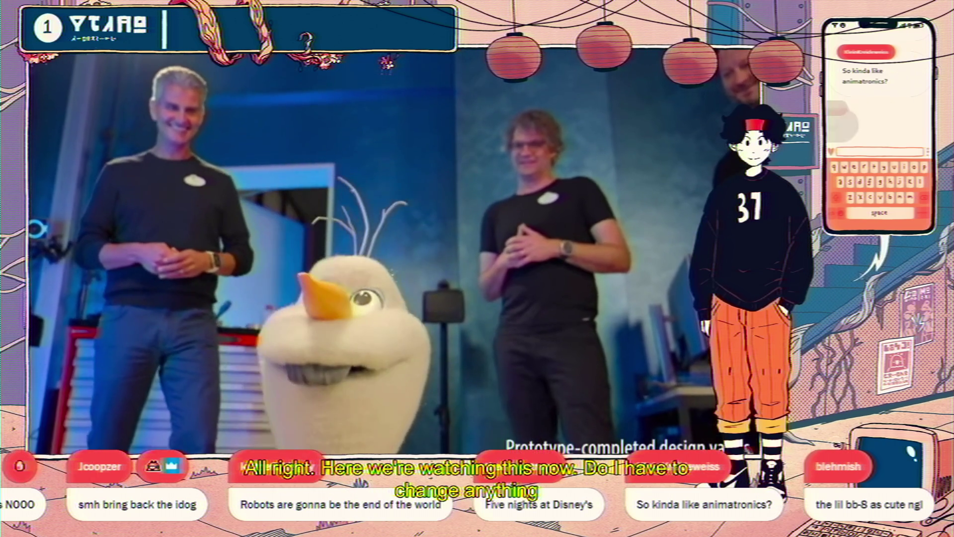
key(alt+Tab)
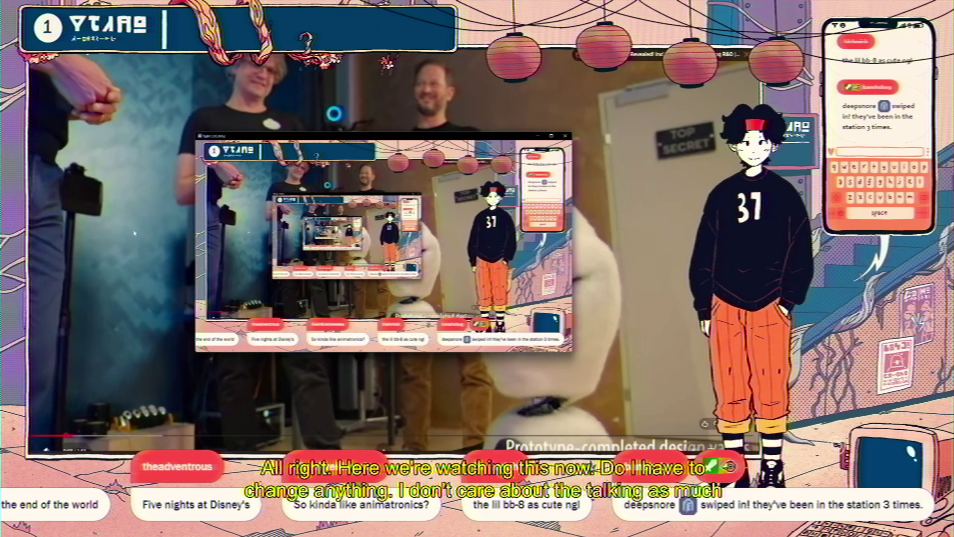
key(alt+Tab)
key(space)
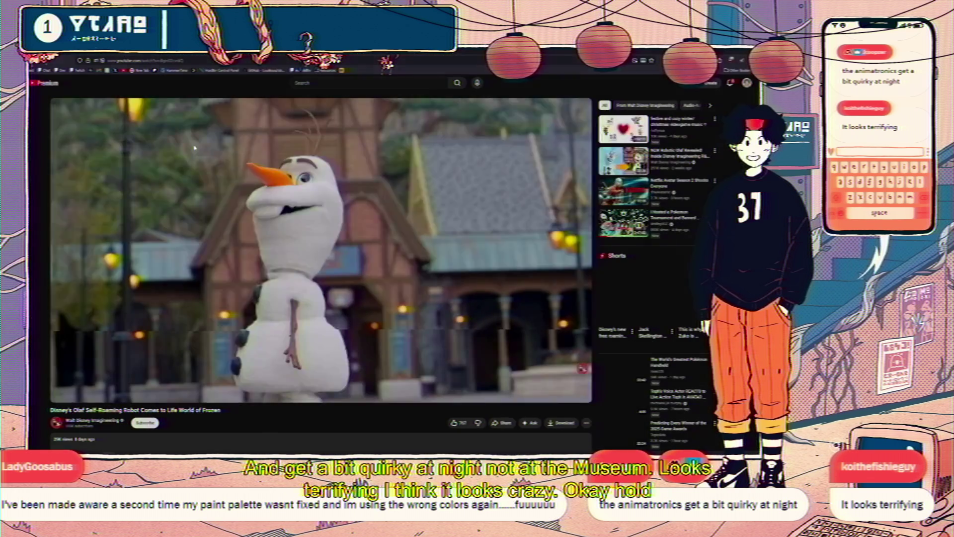
Open the longer Imagineering video full screen and seek to the desert droid scene
key(space)
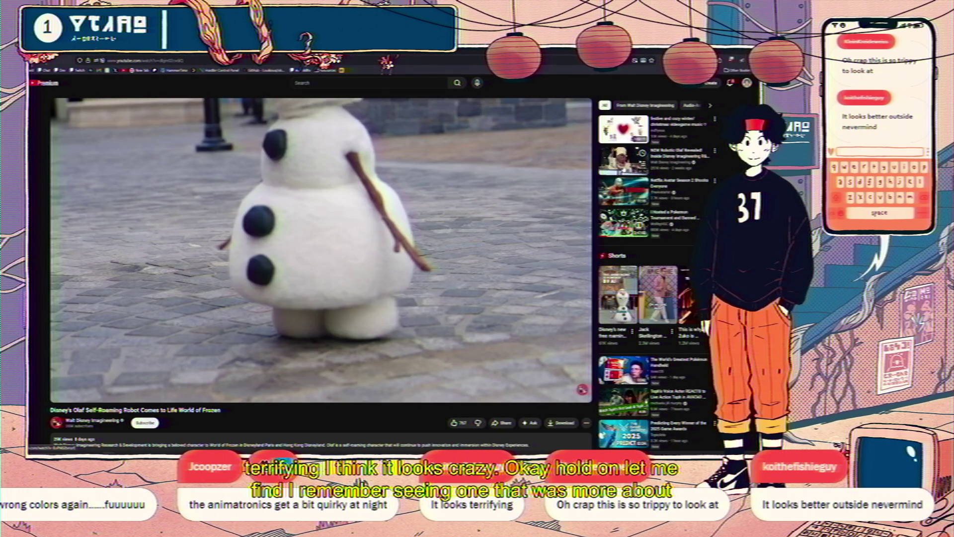
click(676, 156)
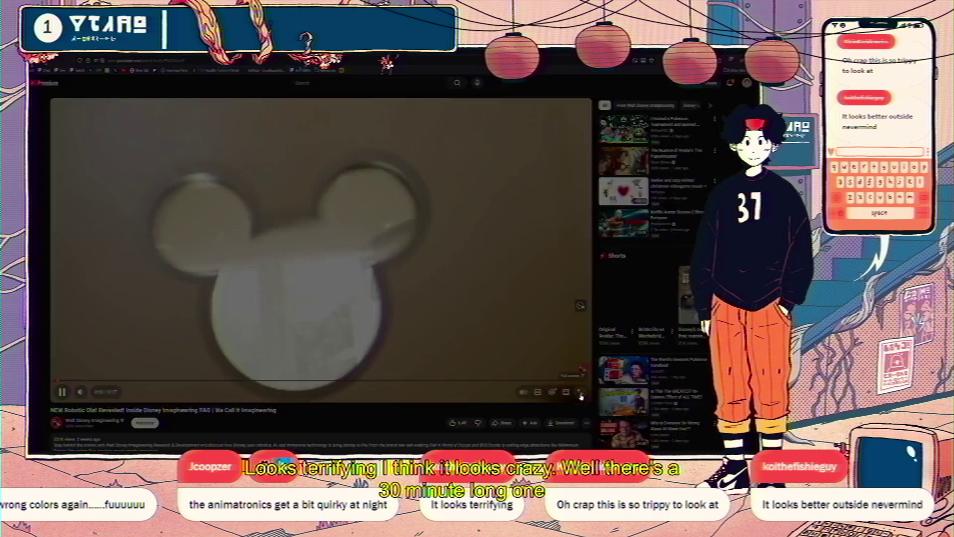
click(581, 395)
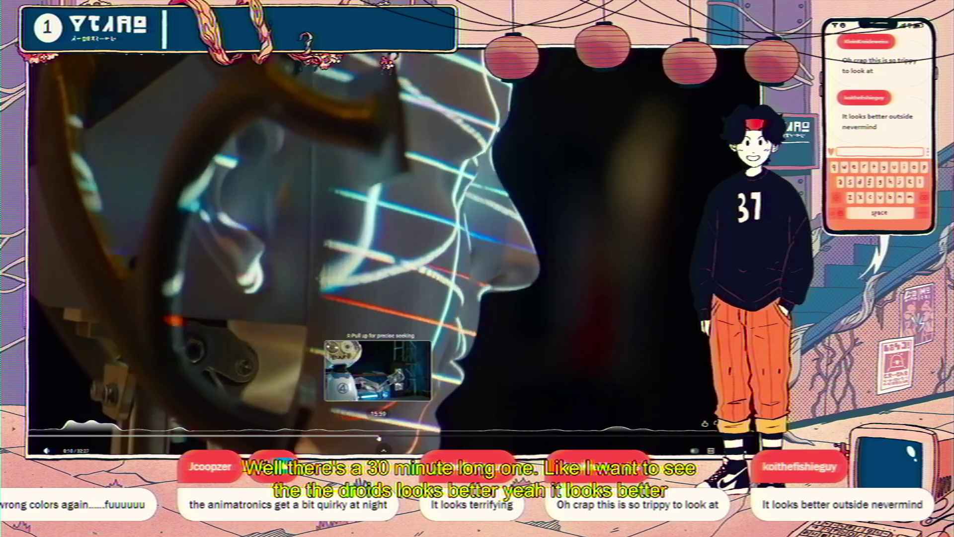
click(379, 438)
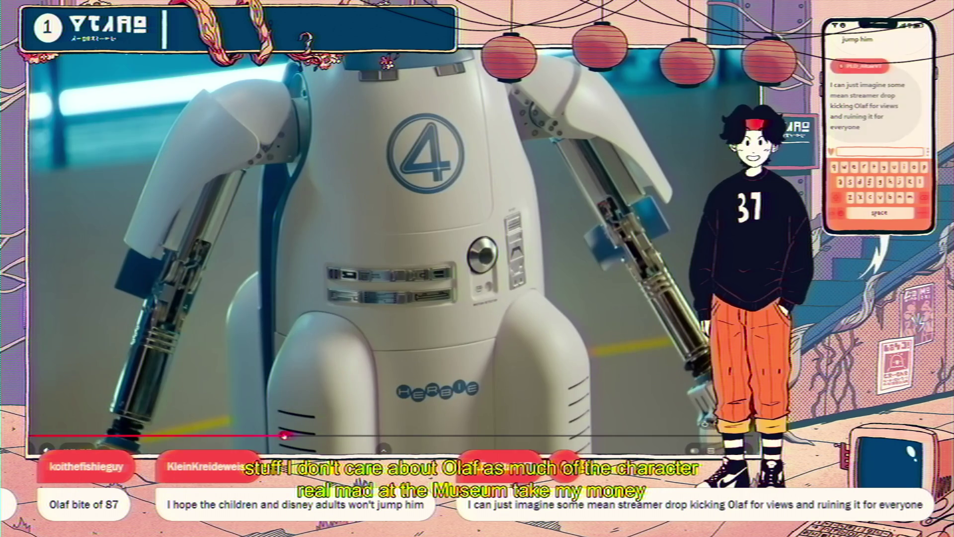
click(284, 436)
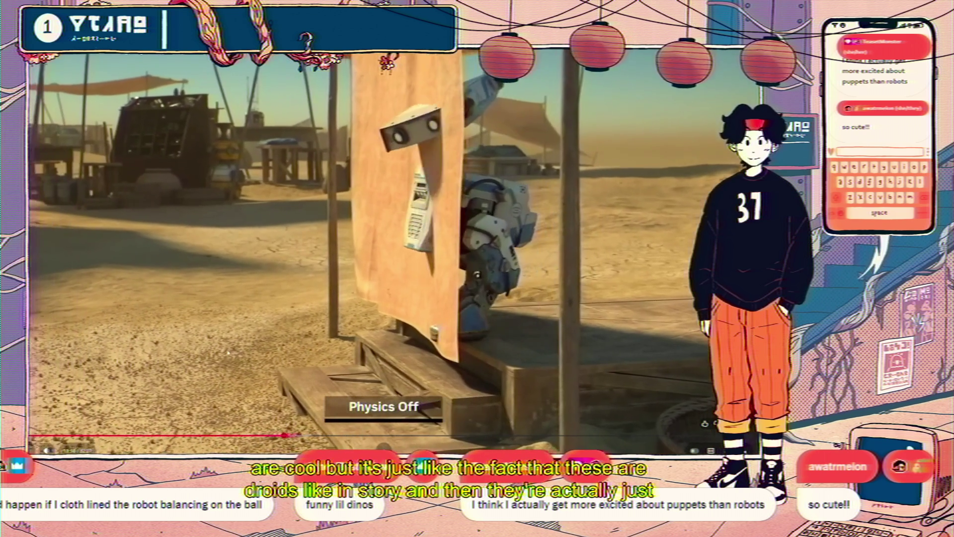
Pause and resume the droid footage, exit full screen, then switch back to Godot
key(space)
key(space)
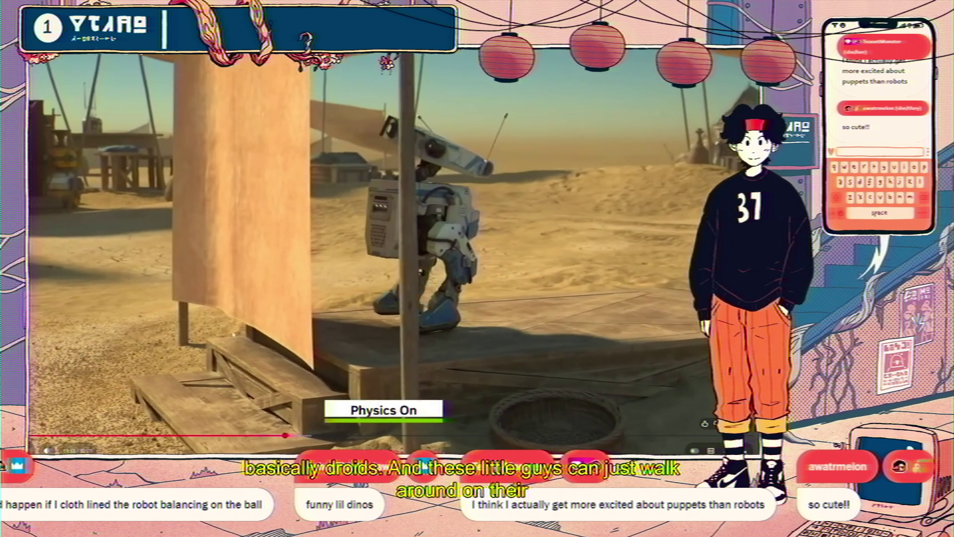
key(space)
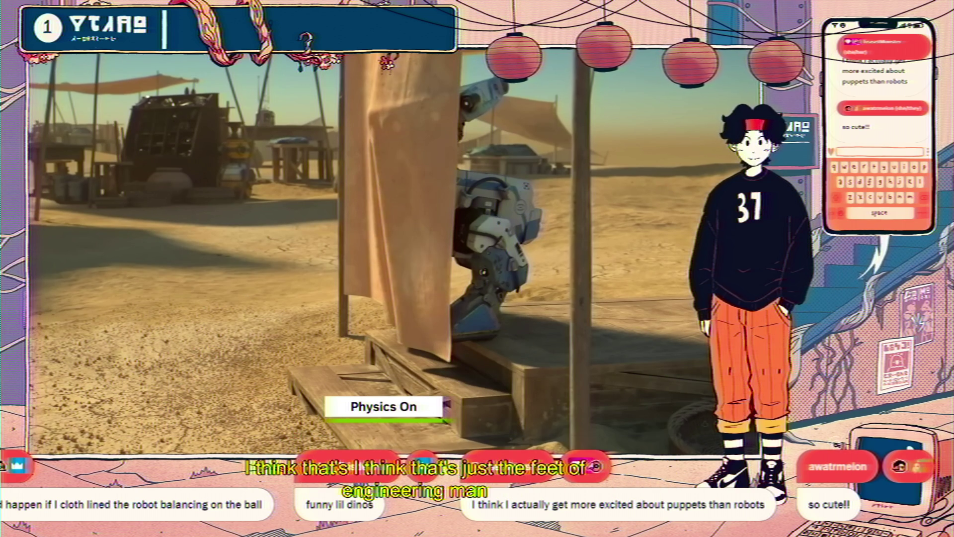
key(space)
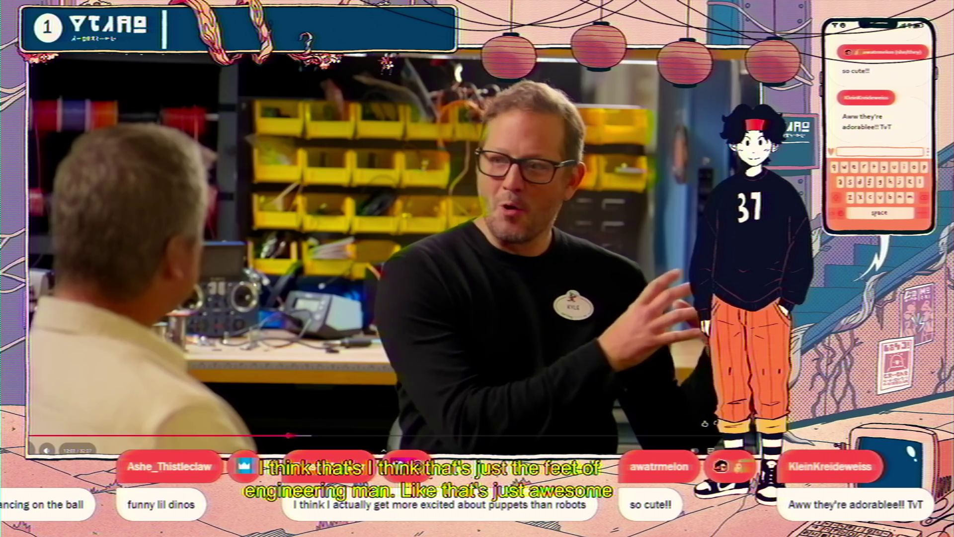
key(space)
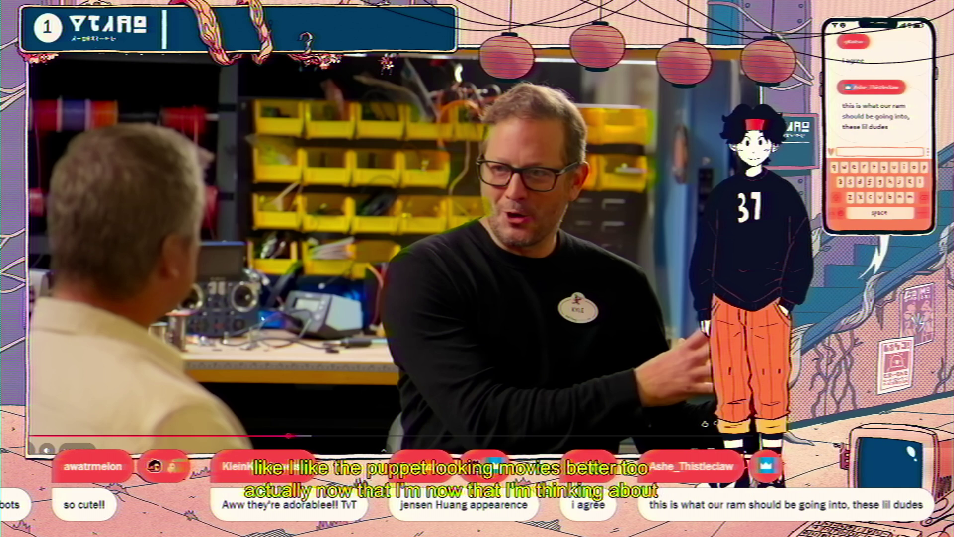
click(747, 449)
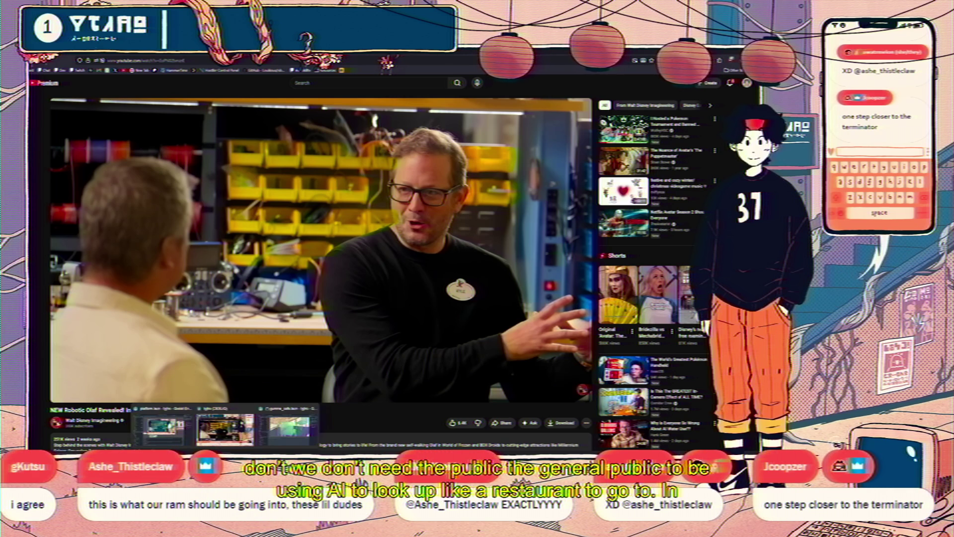
key(alt+Tab)
key(alt+Tab)
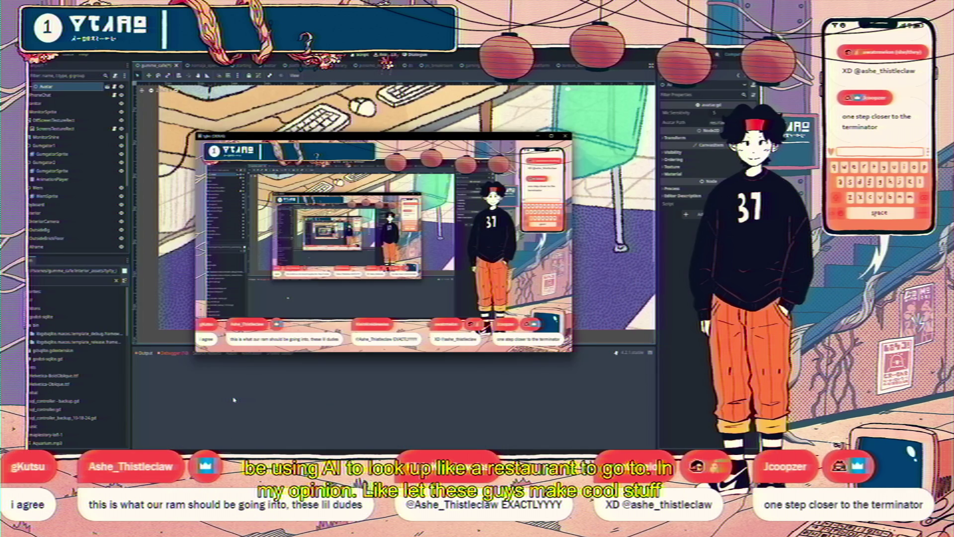
Close the game window, zoom out the 2D viewport, deselect the node, then return to YouTube
key(alt+Tab)
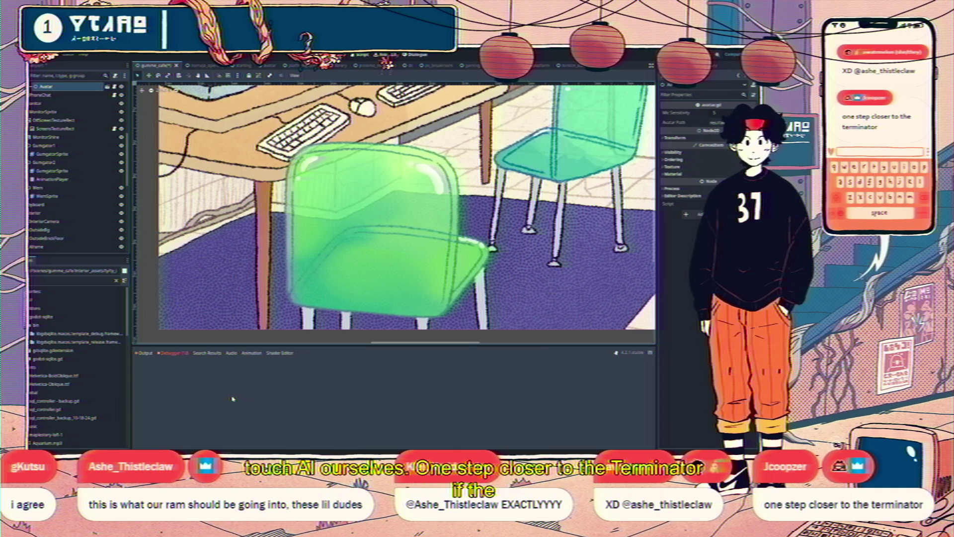
scroll(298, 290, down, 3)
click(280, 338)
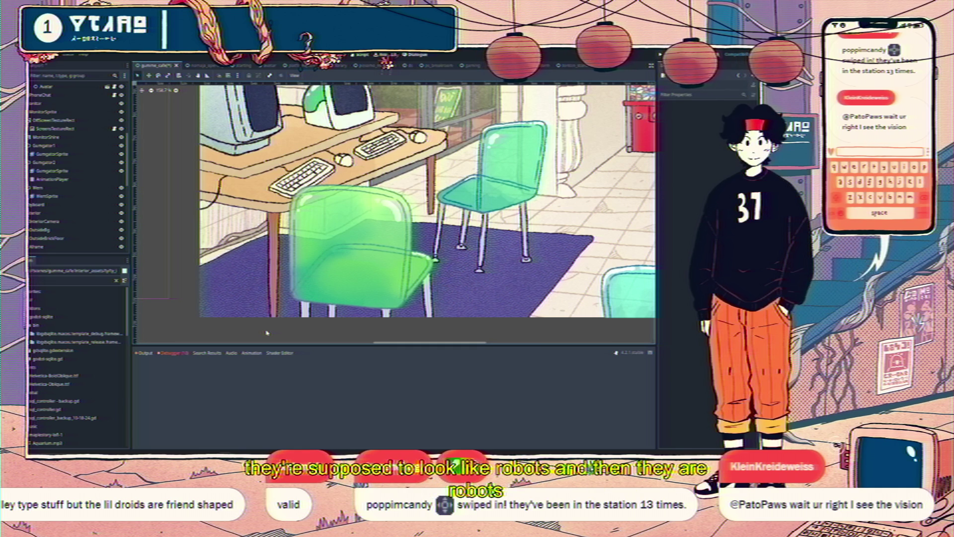
key(alt+Tab)
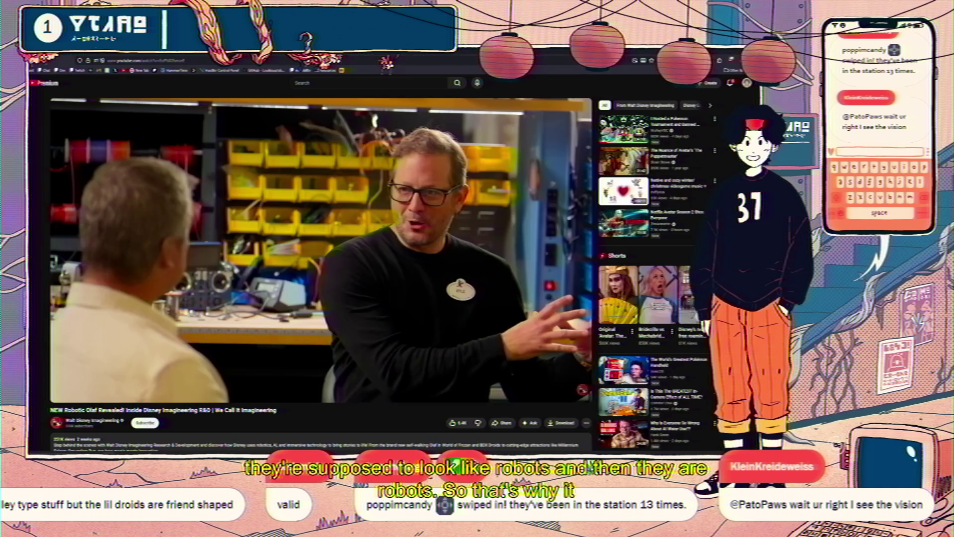
Skip ahead through the Imagineering video toward its end and pause it
click(348, 380)
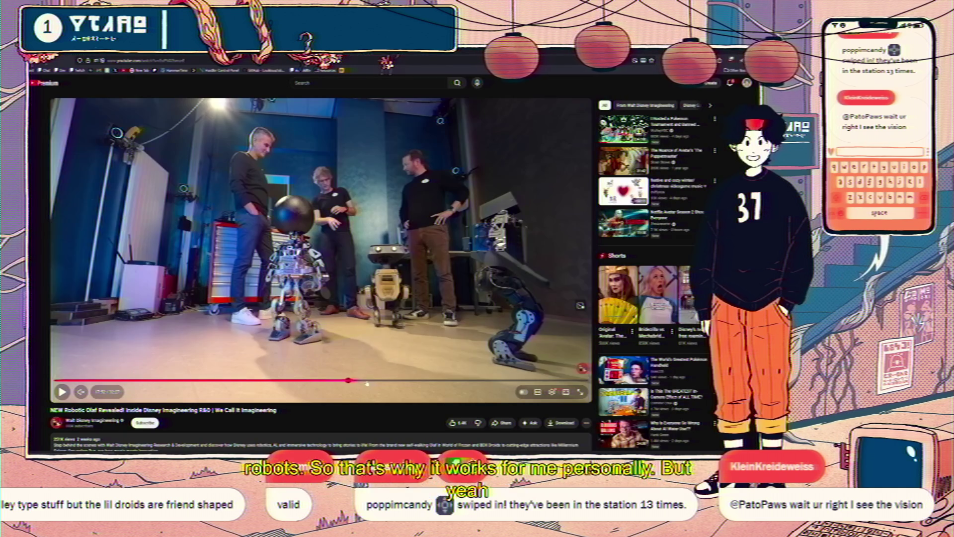
click(394, 381)
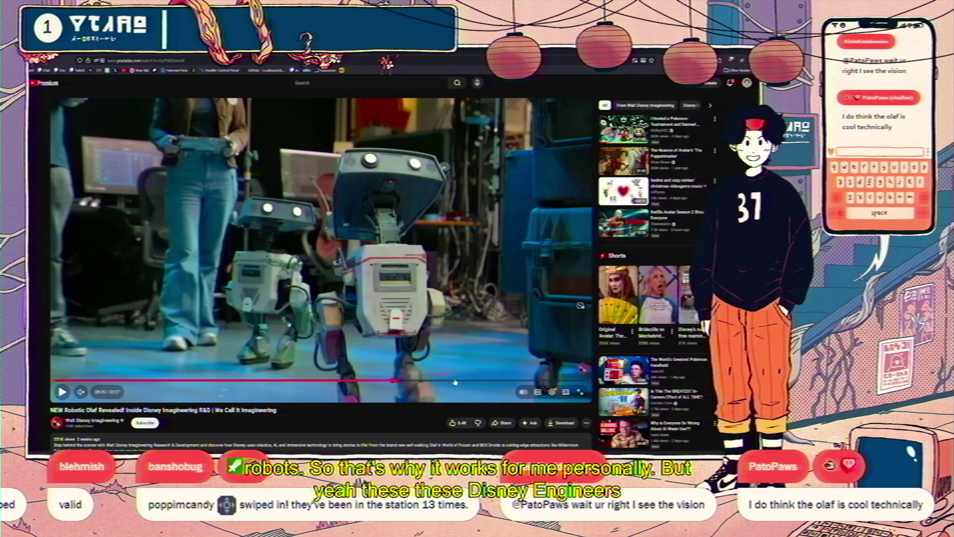
click(429, 329)
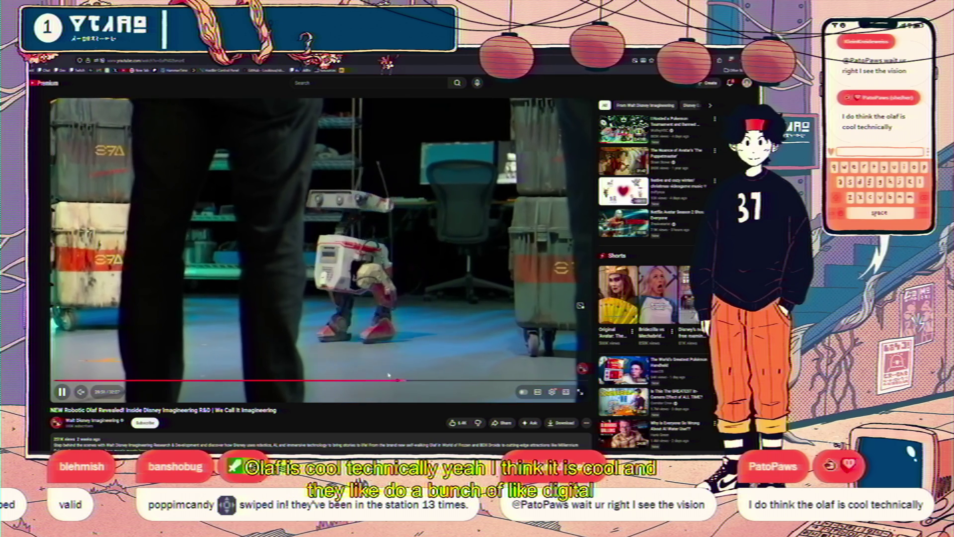
drag(396, 409, 529, 383)
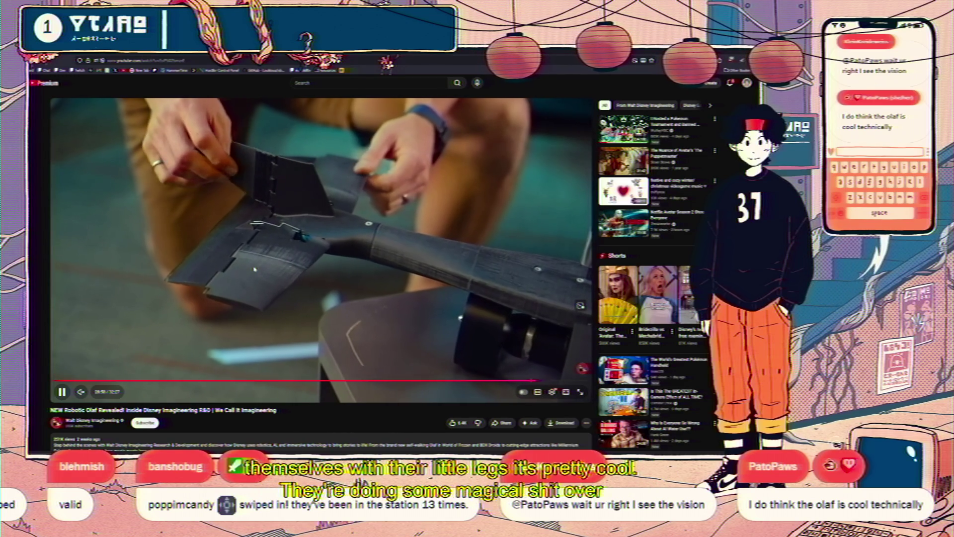
click(55, 291)
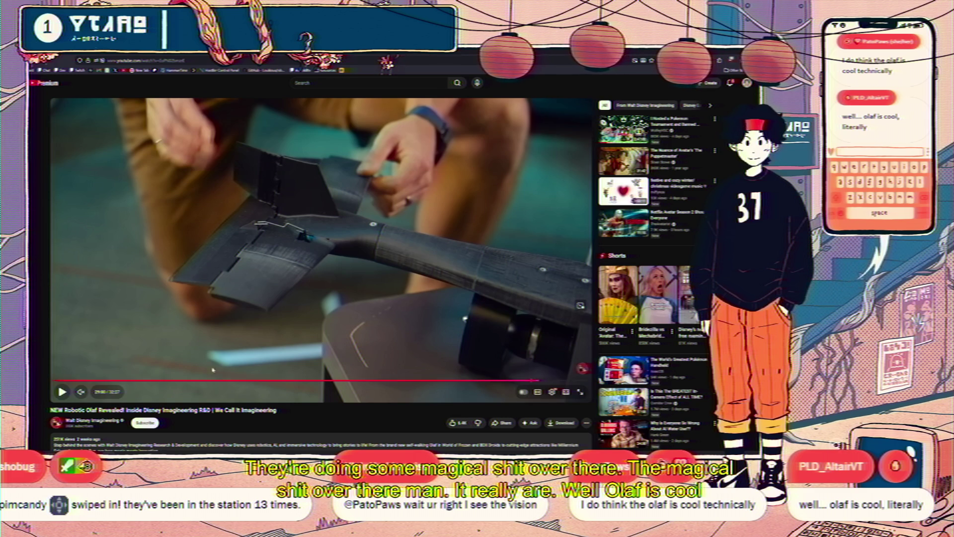
Rewind the video to the World of Frozen Olaf scene around 4:29 and pause
click(177, 381)
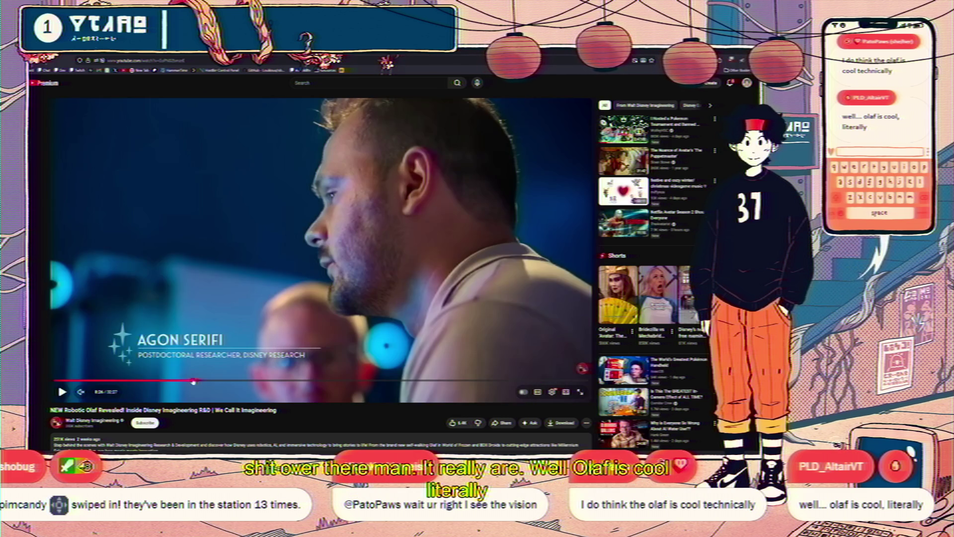
click(185, 324)
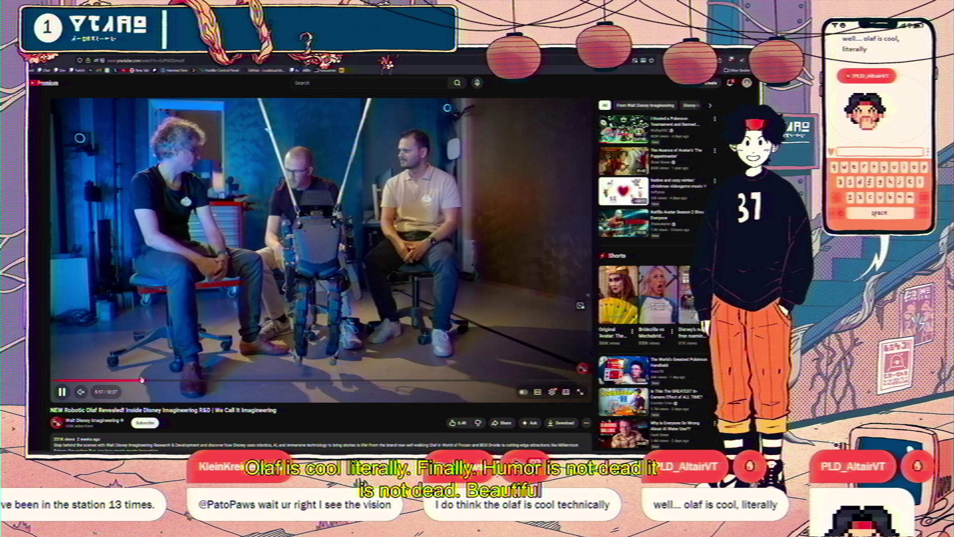
click(142, 379)
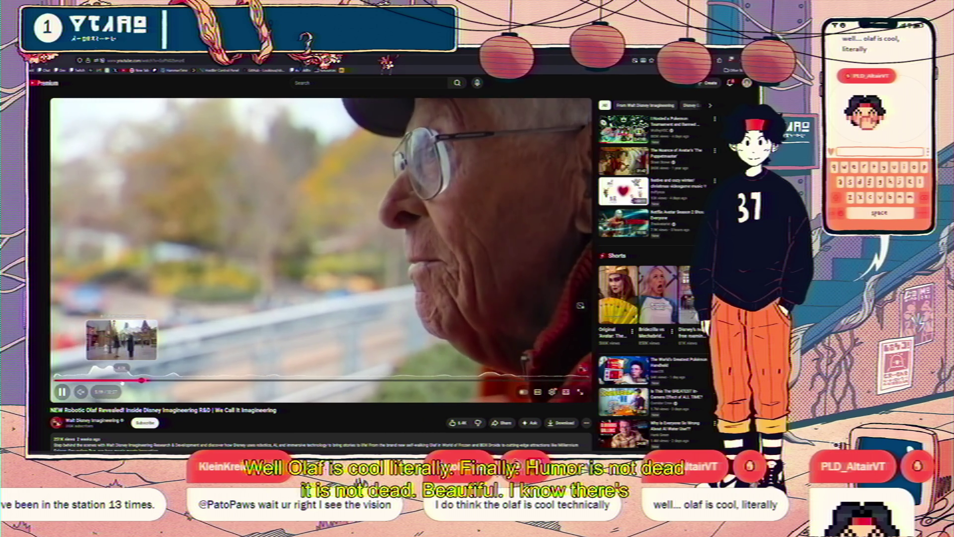
click(122, 381)
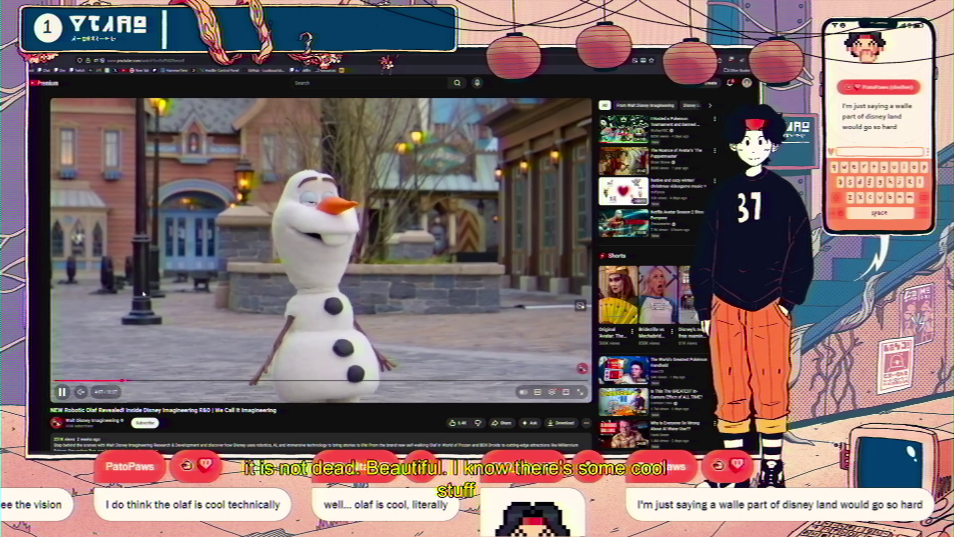
key(space)
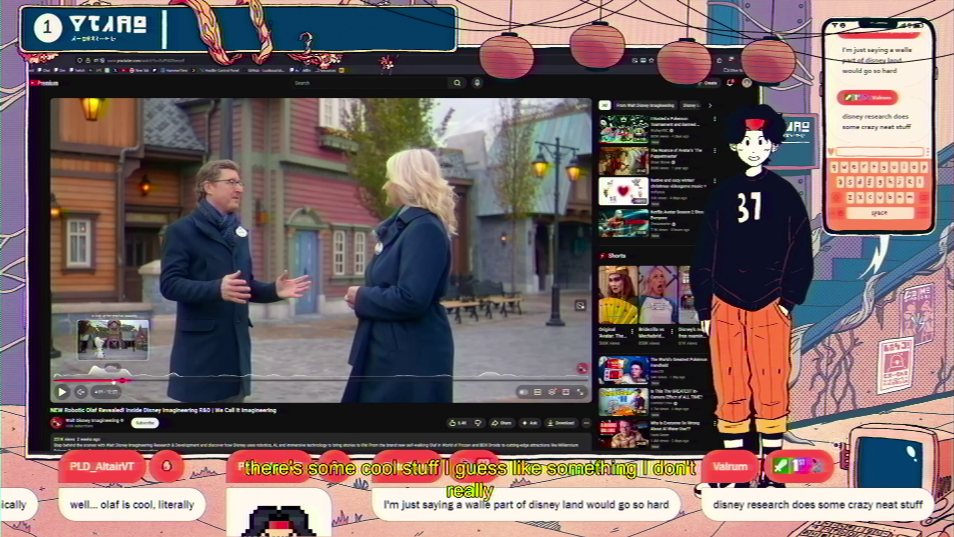
Step back a frame, resume the Olaf footage, then jump ahead to the workbench interview around 7:36
key(Left)
key(space)
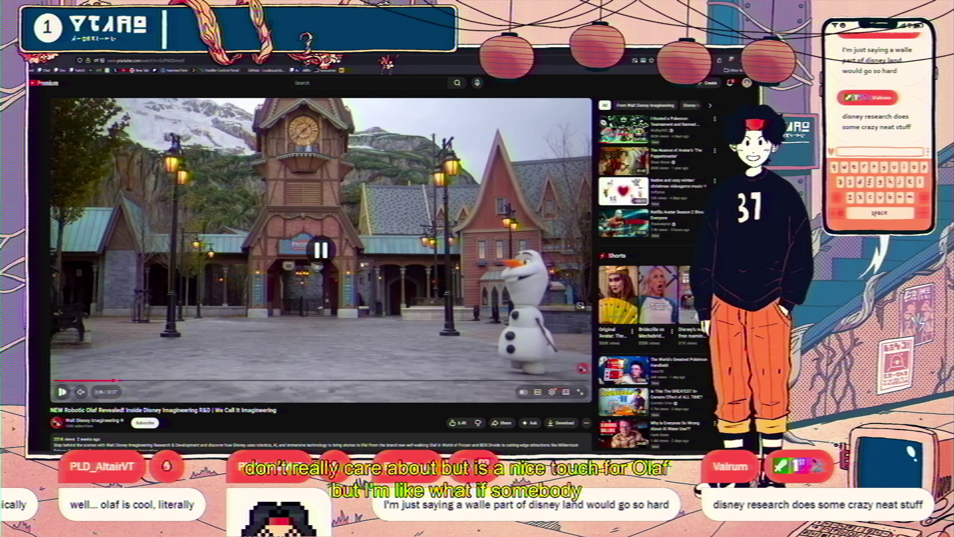
key(space)
key(space)
key(space)
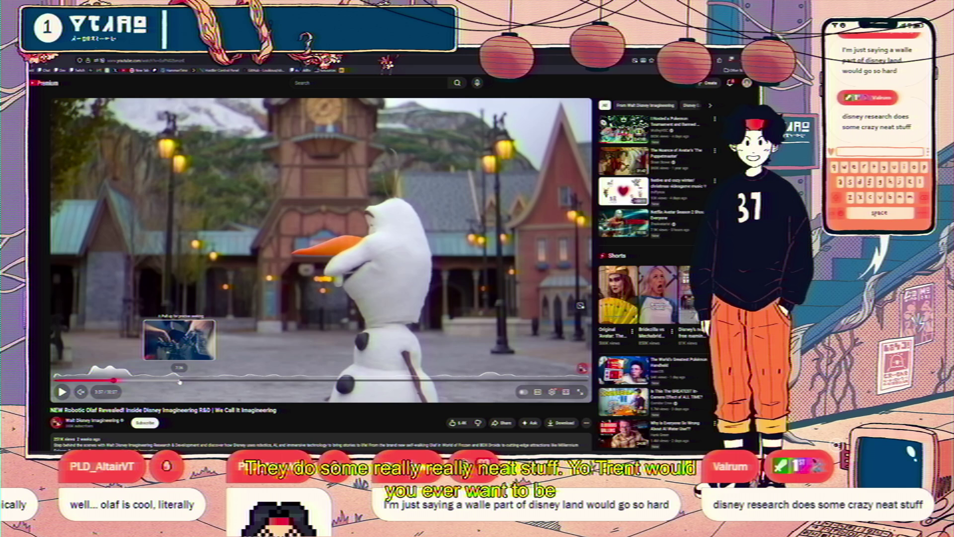
click(179, 381)
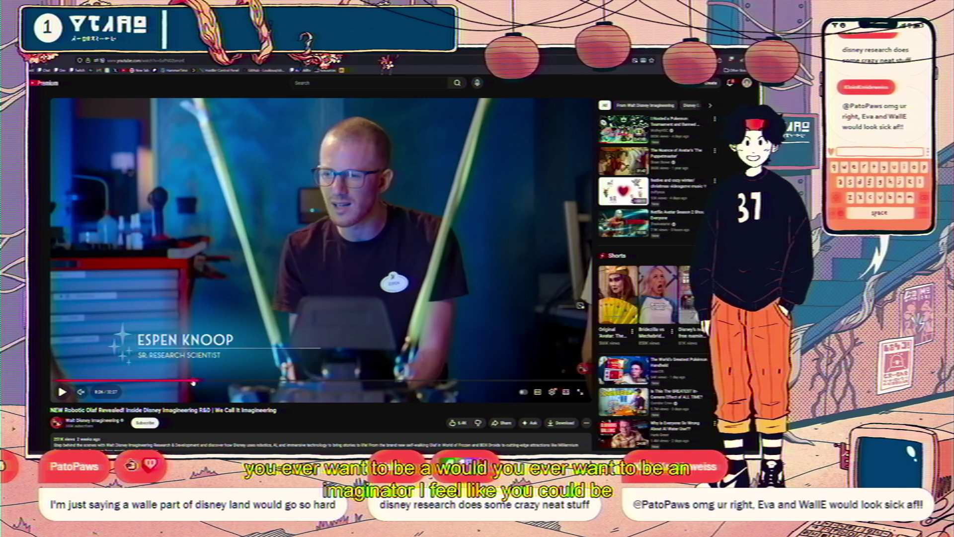
Jump to the researcher interview segment and pause it
click(198, 382)
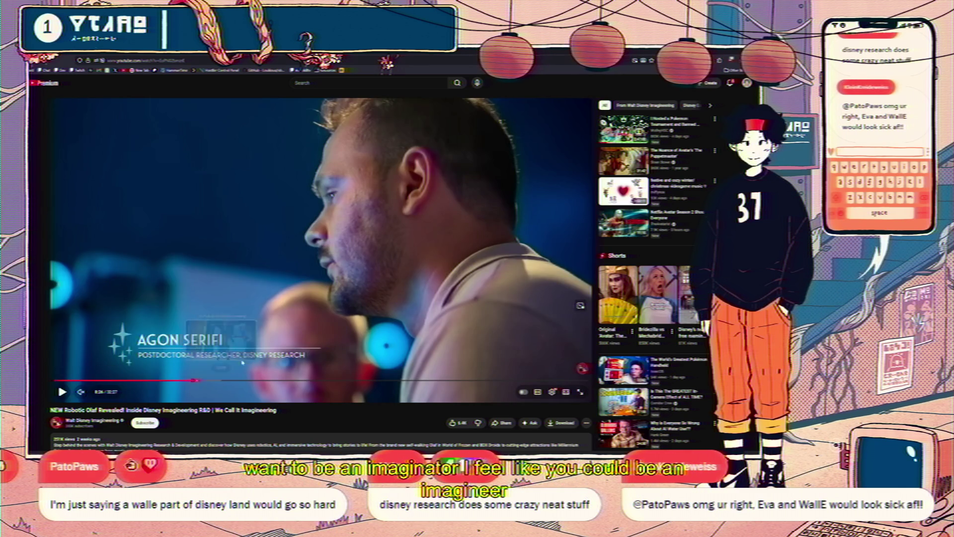
click(243, 363)
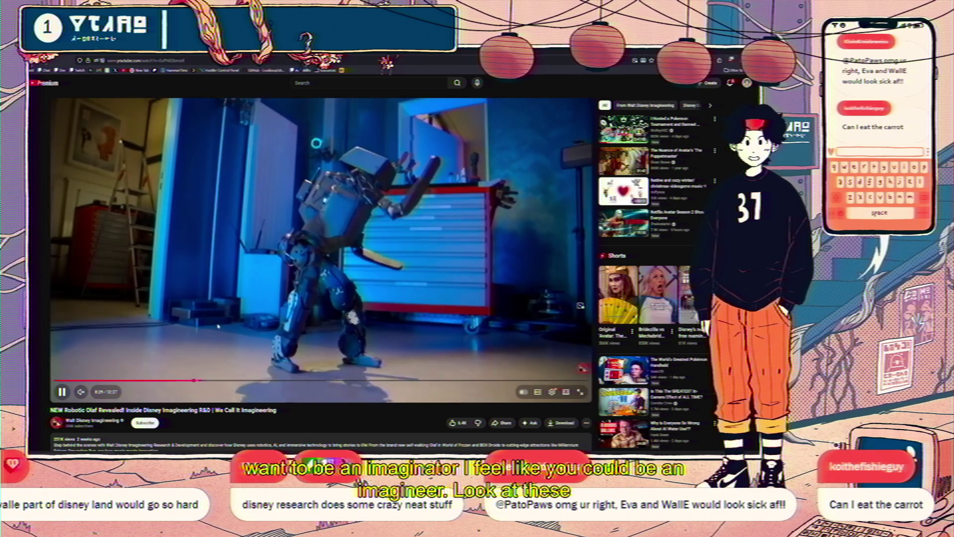
click(227, 315)
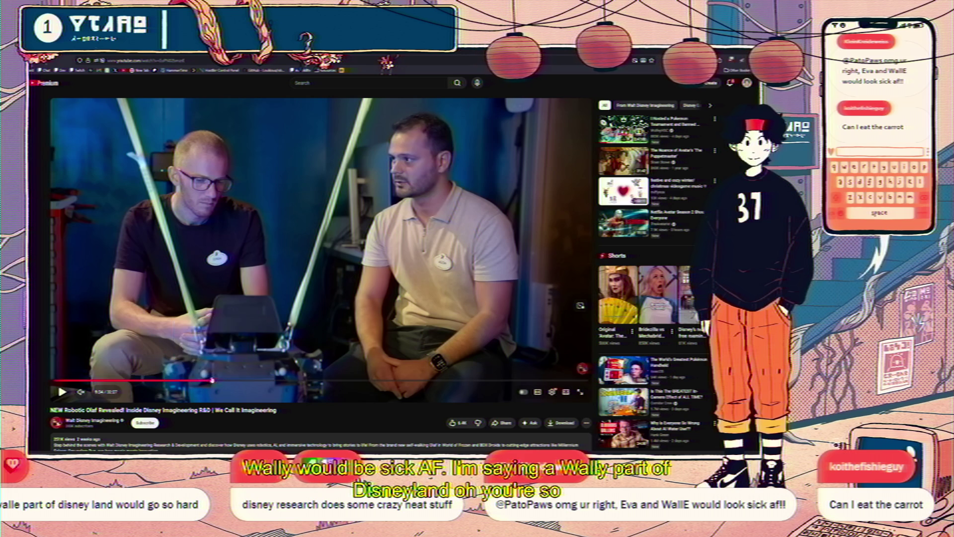
Jump to the bipedal robot walking in the lab, pausing and resuming it several times
click(218, 381)
click(273, 333)
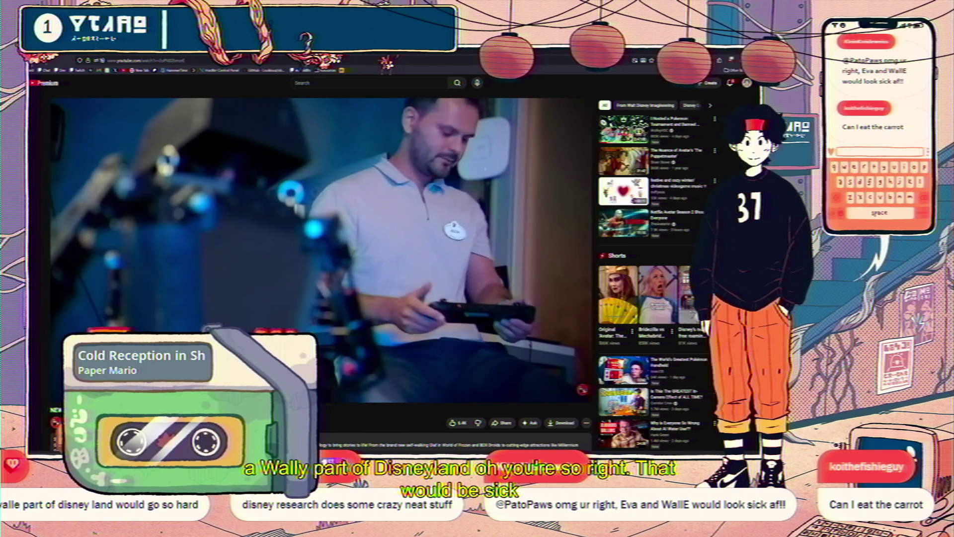
click(276, 306)
click(281, 304)
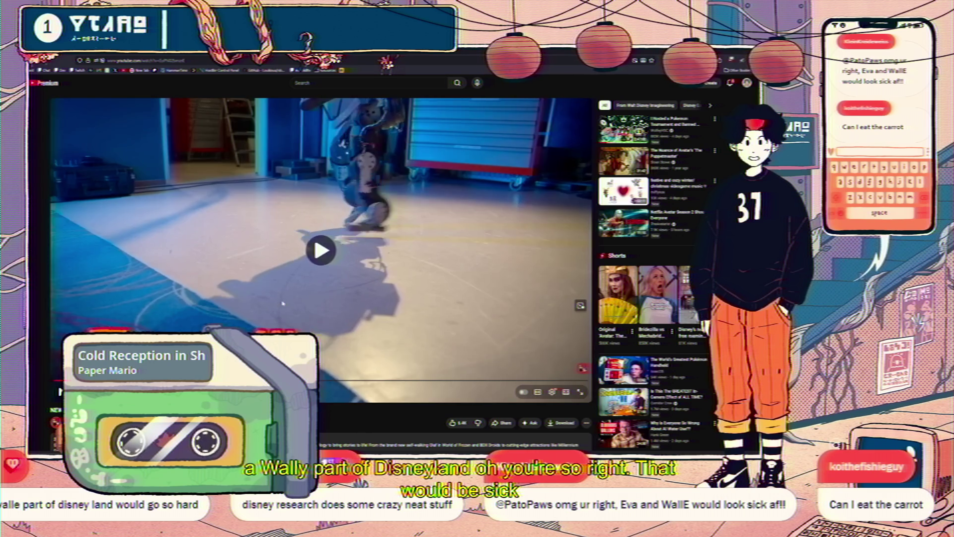
click(282, 302)
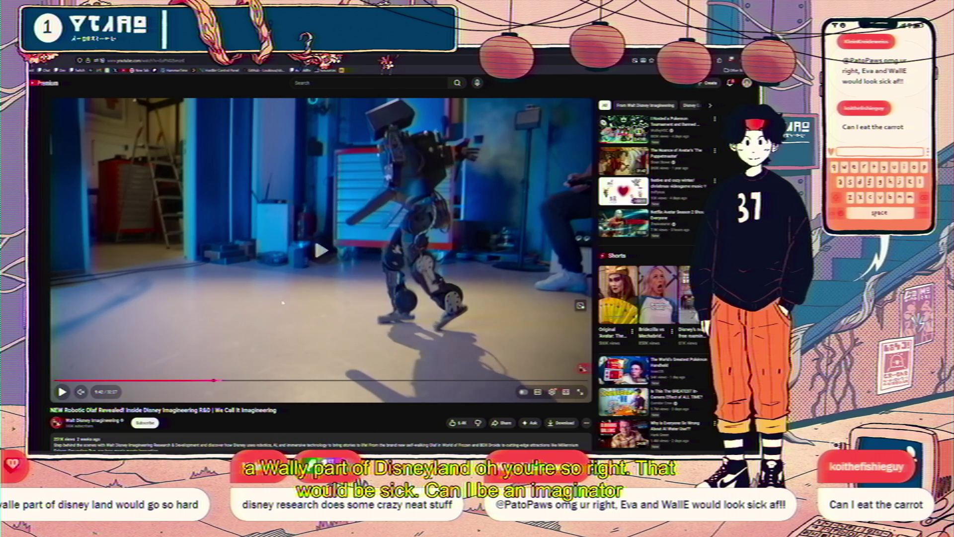
click(282, 303)
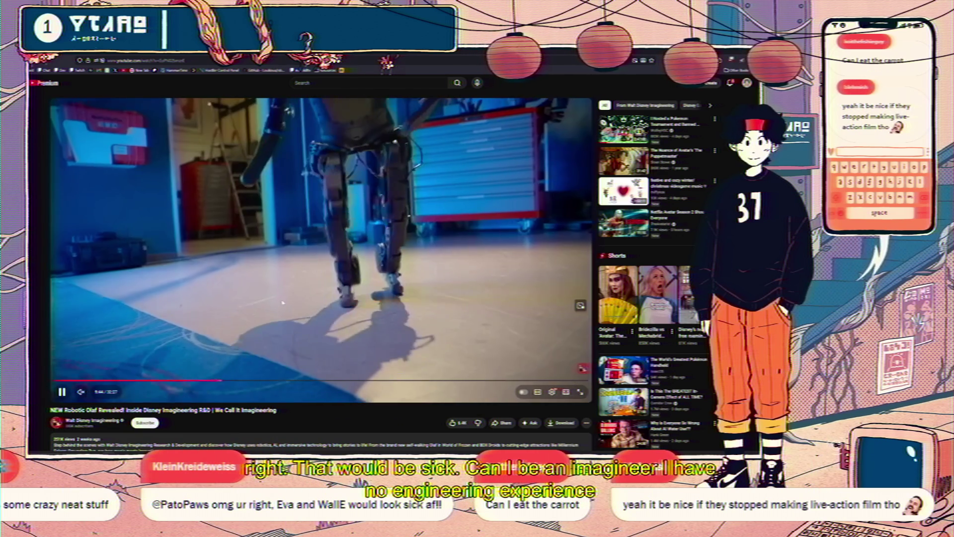
click(282, 303)
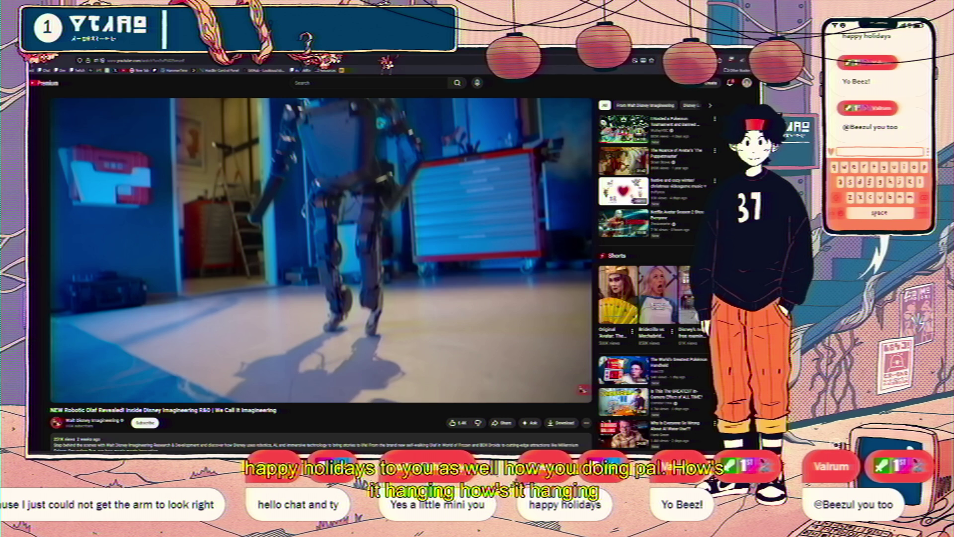
Bring the Godot editor back in front from its taskbar preview
mouse_move(225, 452)
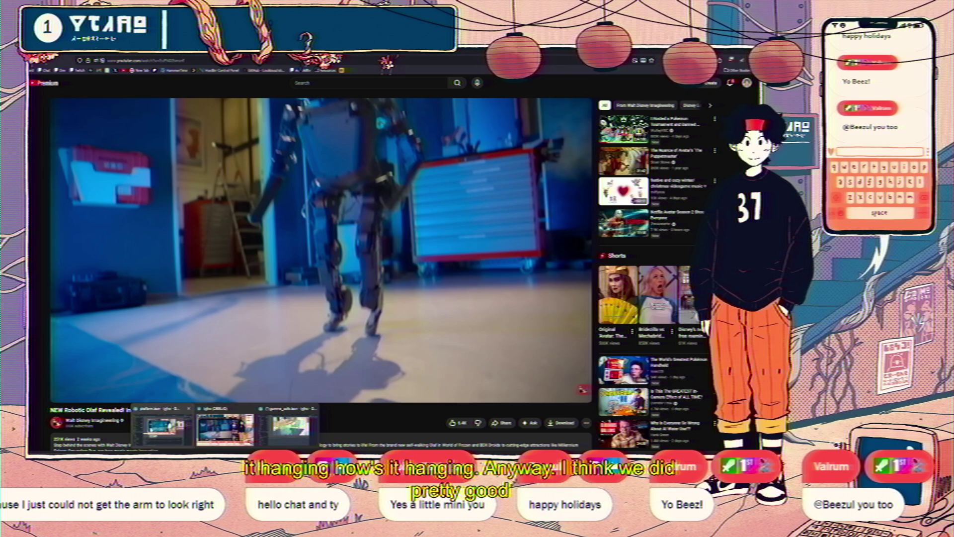
click(225, 429)
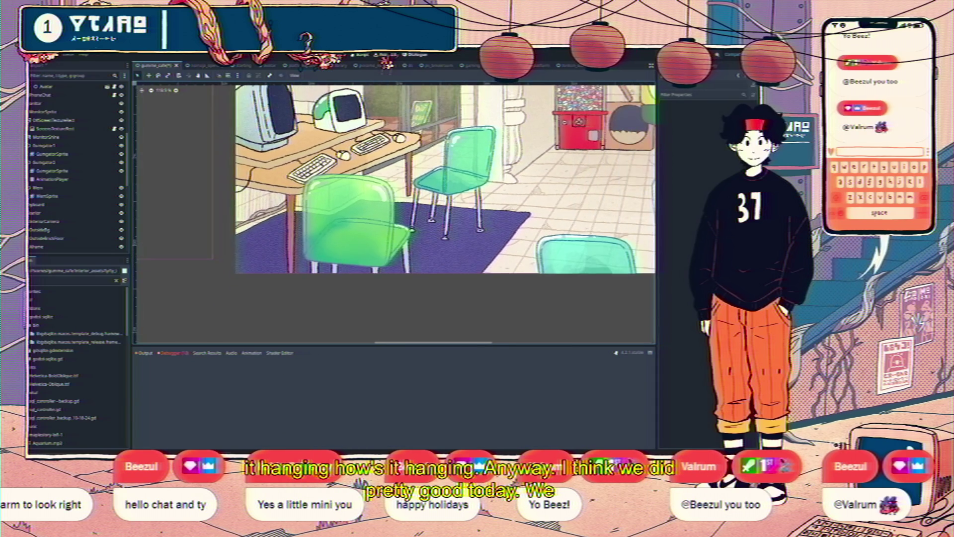
Zoom out the café scene, save it with Ctrl+S, and run the project with F5
scroll(393, 214, down, 5)
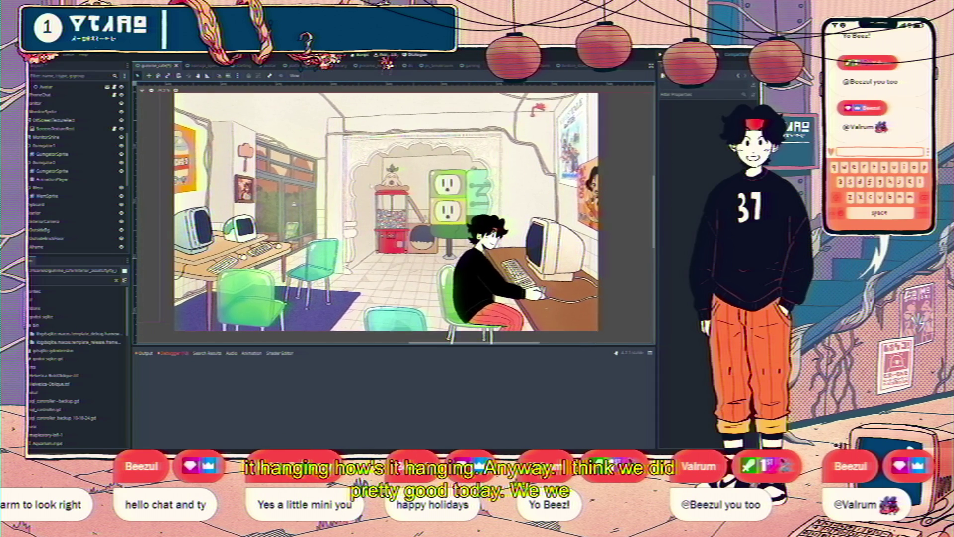
scroll(273, 182, down, 3)
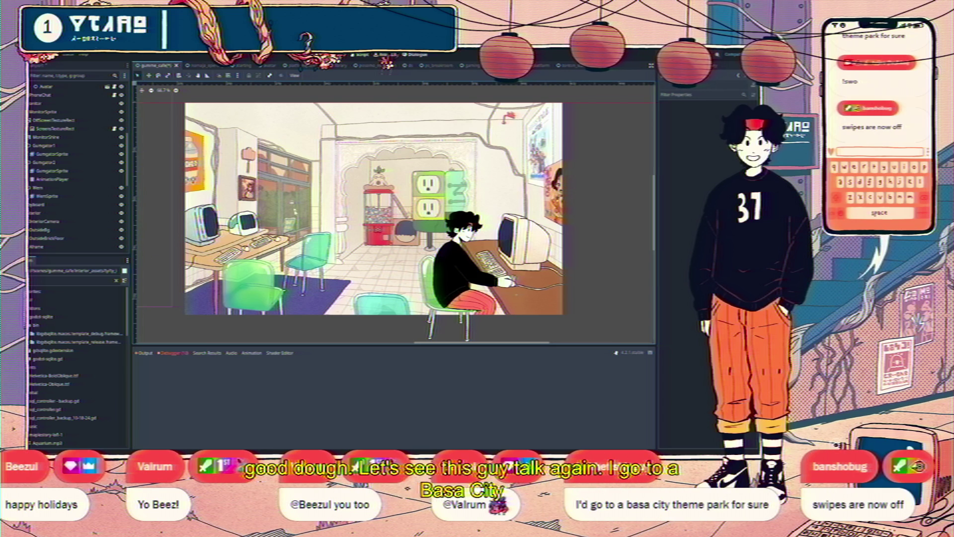
key(ctrl+s)
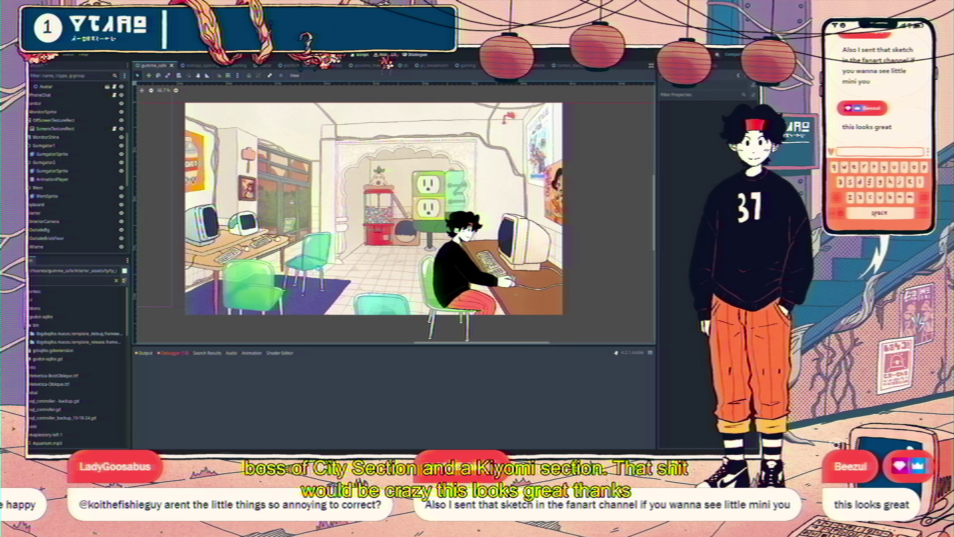
key(F5)
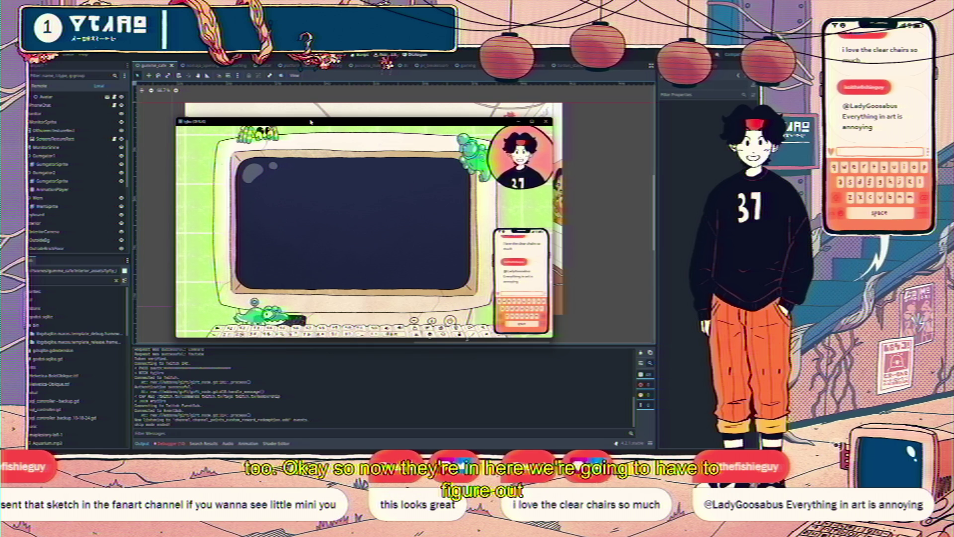
Put the browser video page behind the game window and nudge the game window right
key(alt+Tab)
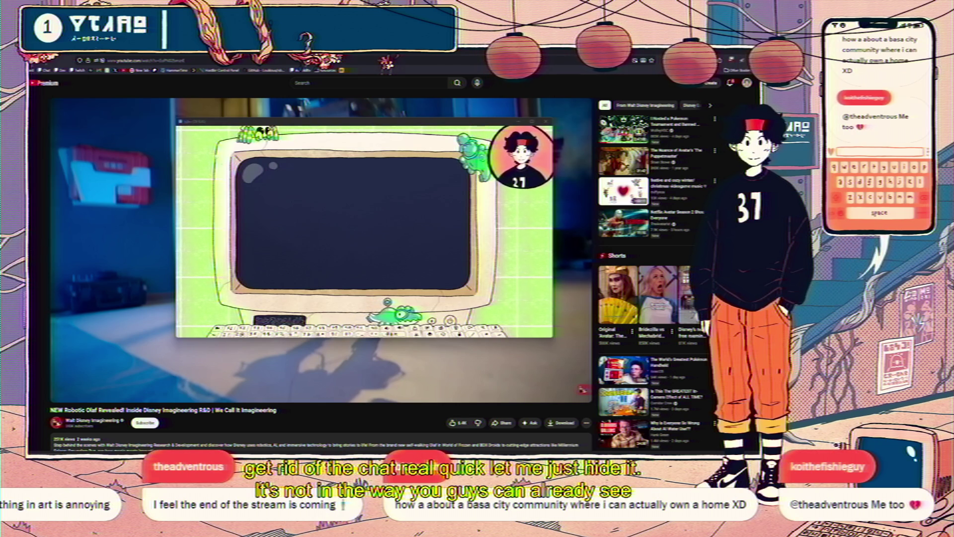
mouse_move(316, 125)
mouse_down()
mouse_move(391, 130)
mouse_move(352, 130)
mouse_move(367, 135)
mouse_up()
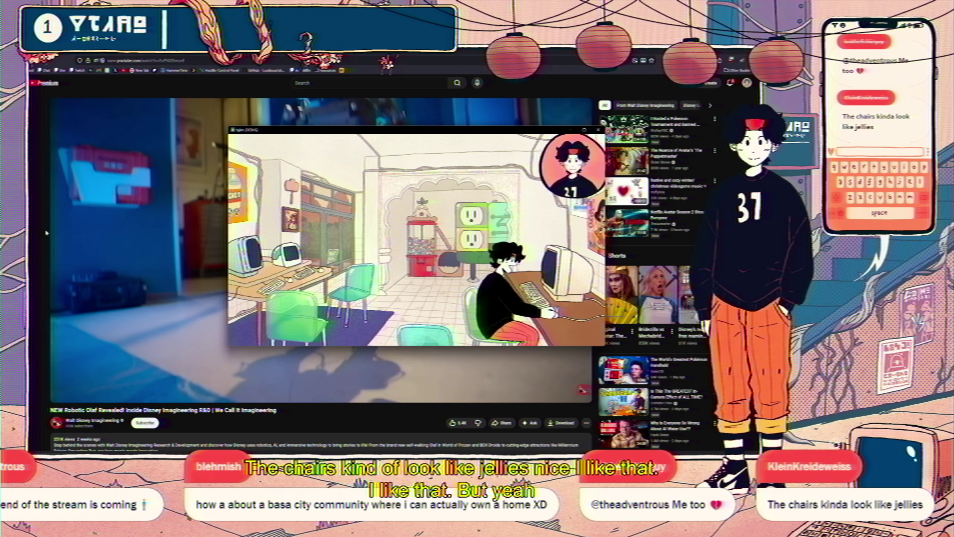
Switch back so the Godot editor sits behind the running game window
key(alt+Tab)
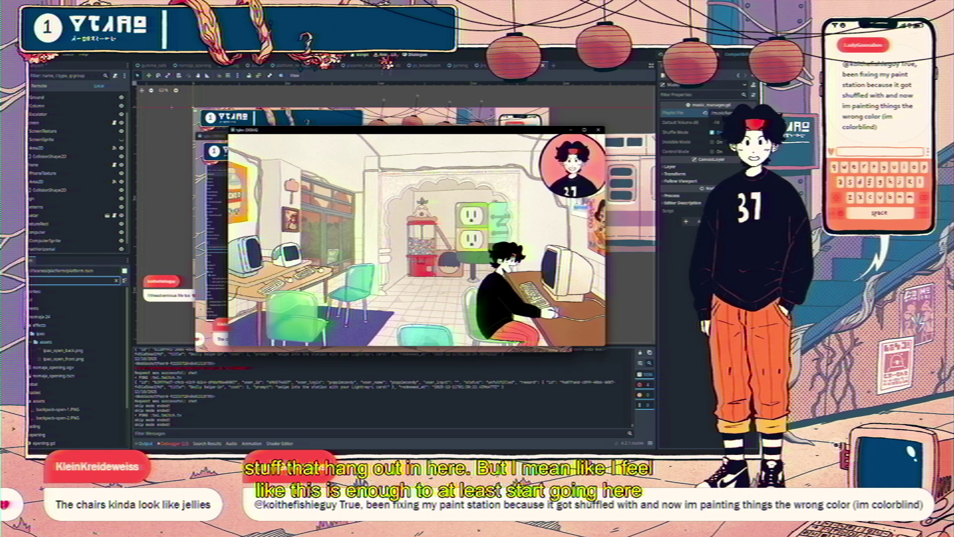
Toggle the game camera to the computer-screen close-up and back, then stop the game with F8
key(e)
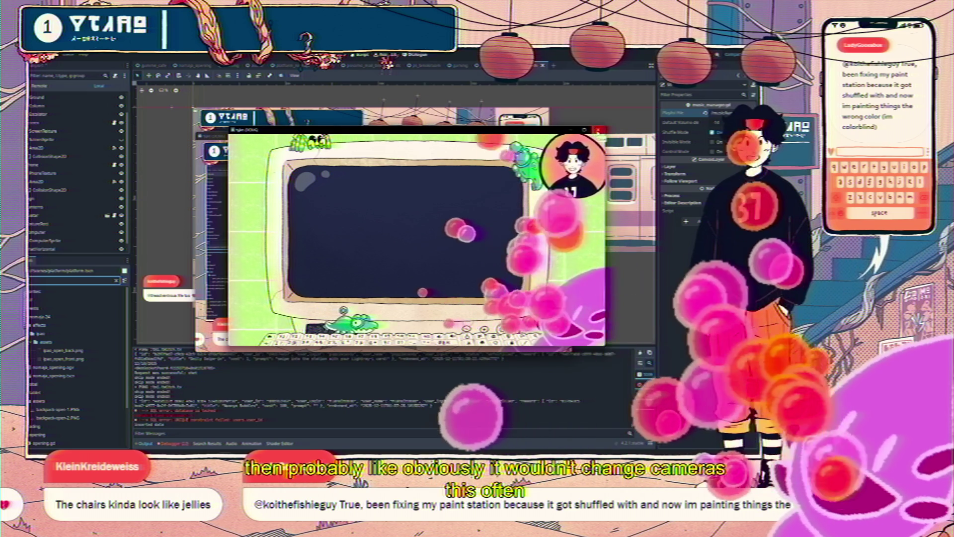
key(e)
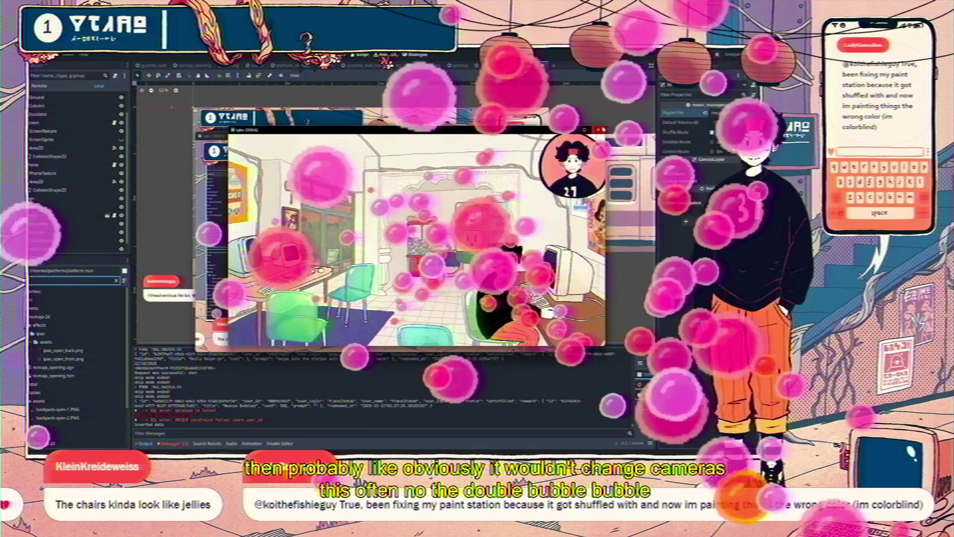
key(F8)
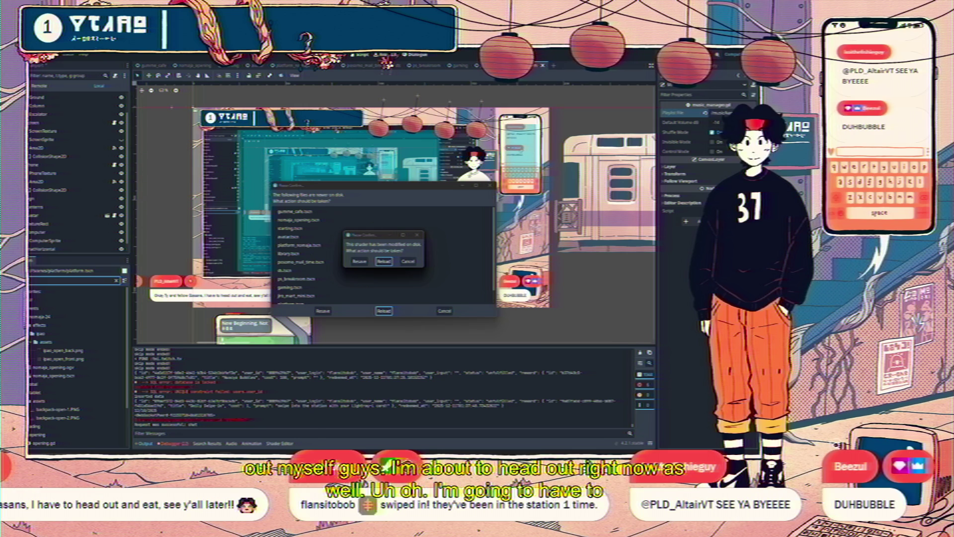
Accept the first files-modified-on-disk prompt and bring the running game window forward
mouse_move(227, 437)
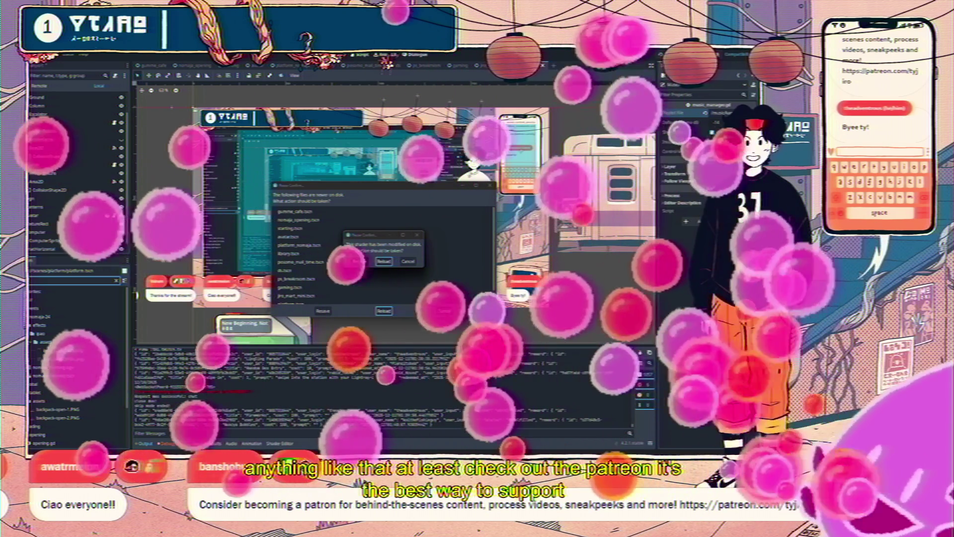
key(Return)
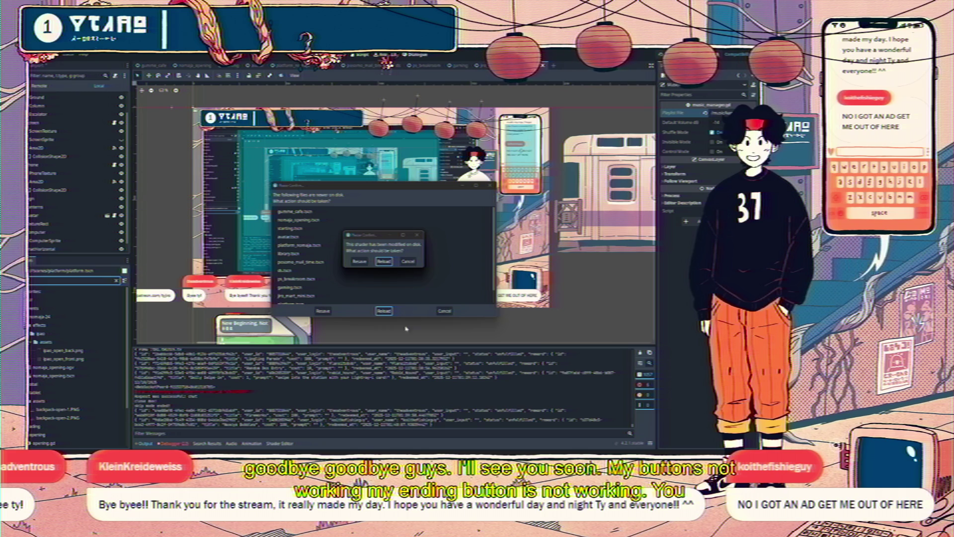
mouse_move(270, 432)
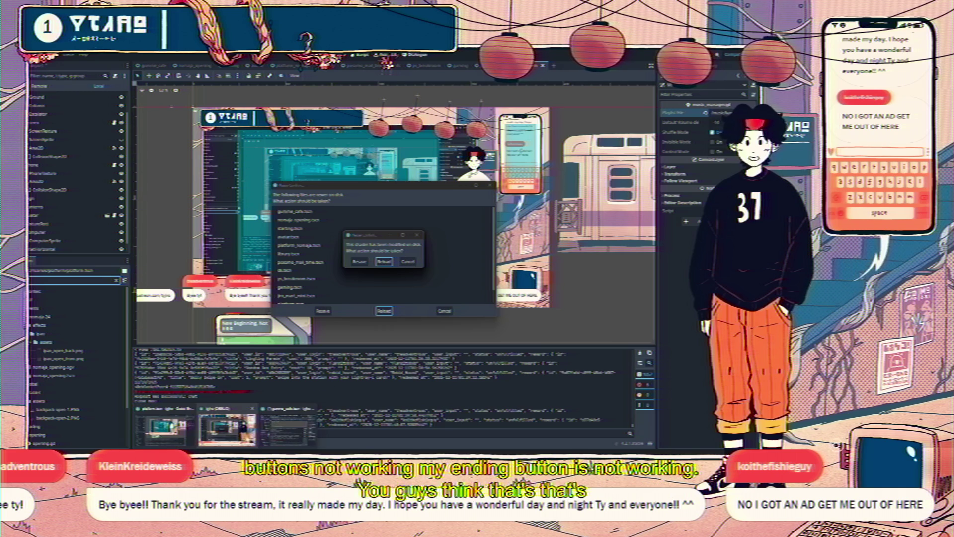
click(227, 427)
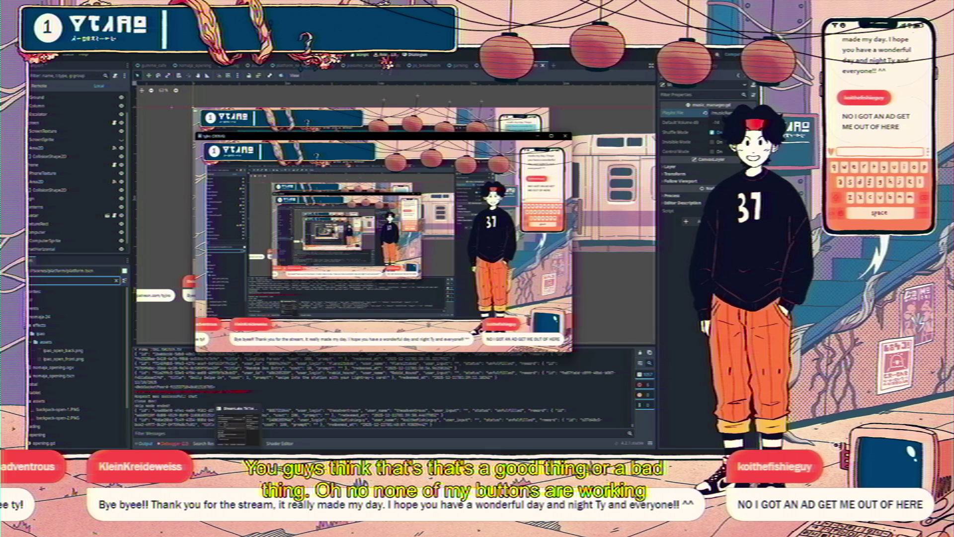
Briefly show Streamer.bot's Twitch Channel Point Rewards, then return to the game window
mouse_move(226, 450)
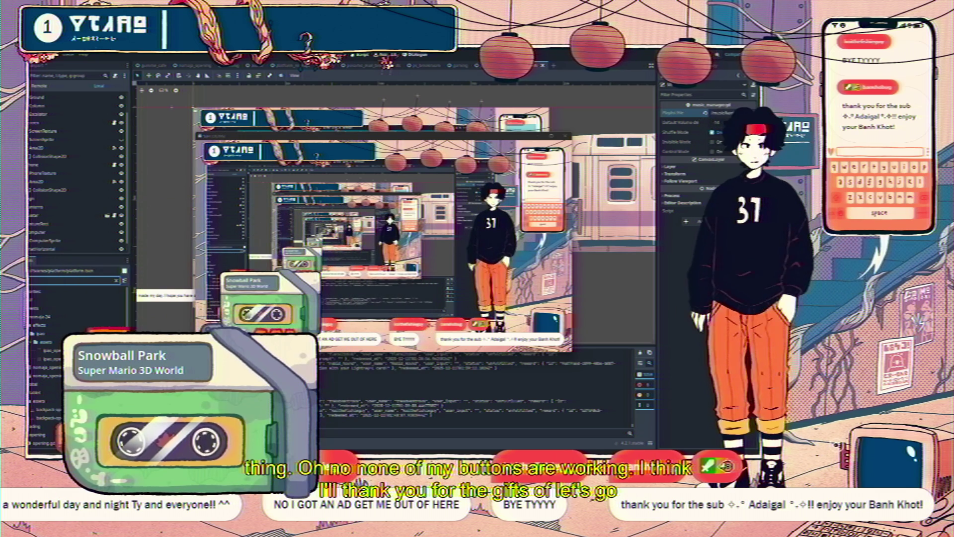
key(alt+Tab)
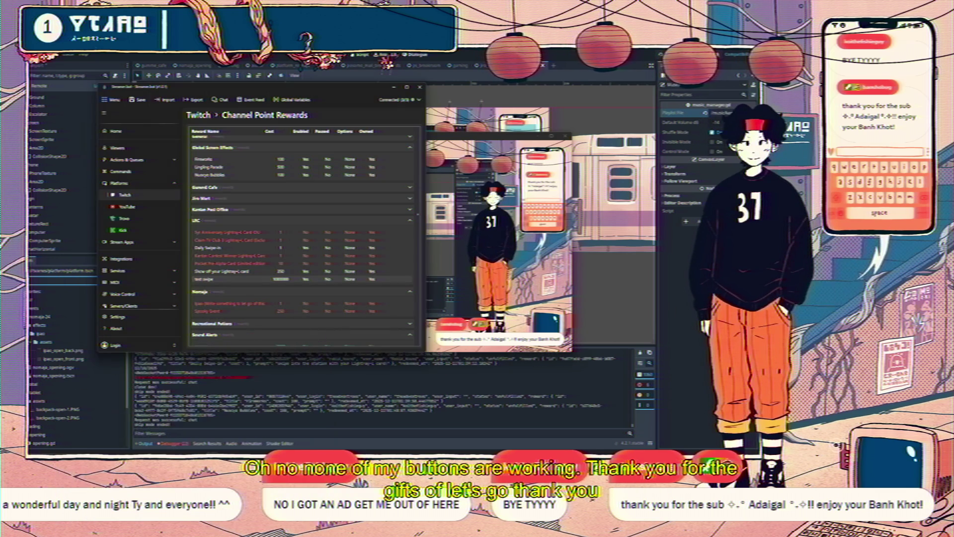
key(alt+Tab)
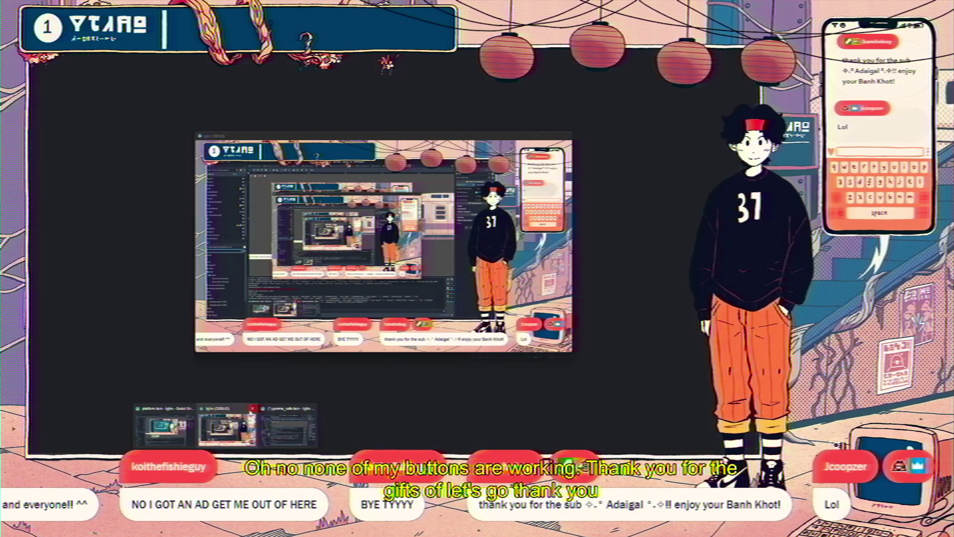